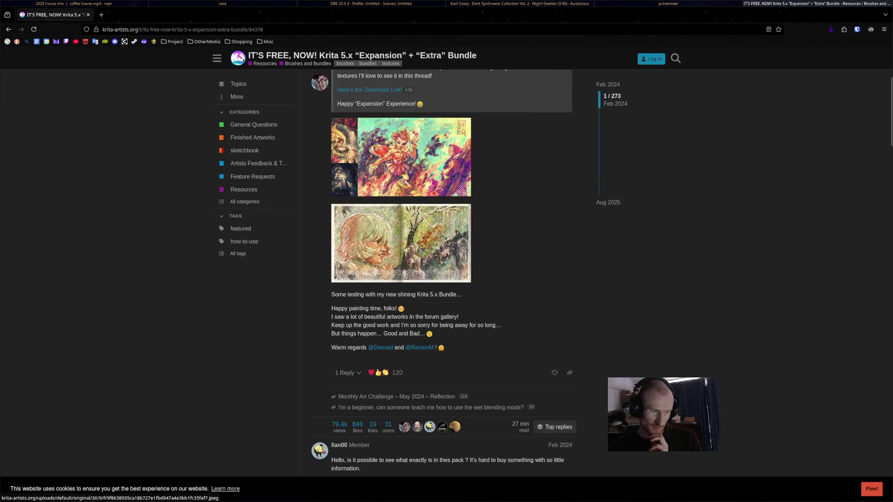
Step: Return to the Brushes and Bundles topic list and scroll through its brush packs
left_click(8, 29)
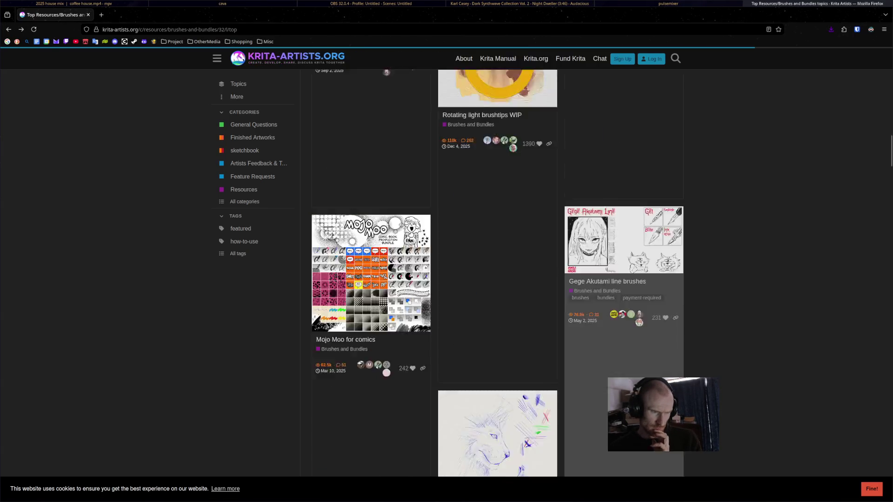
scroll(497, 275, "down", 3)
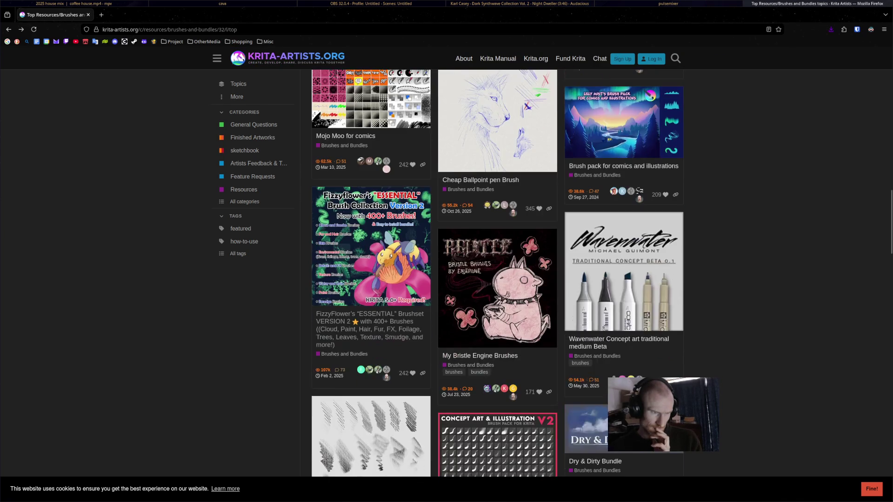
scroll(497, 274, "down", 3)
scroll(497, 274, "down", 5)
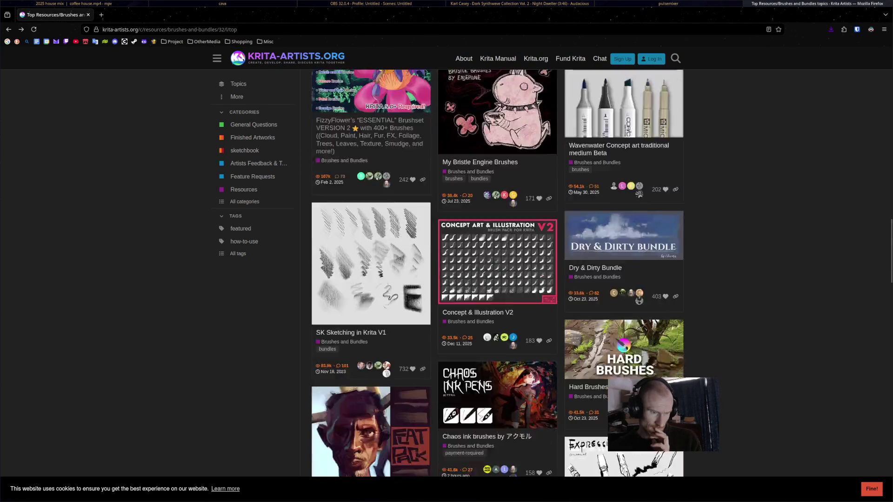
scroll(498, 274, "down", 7)
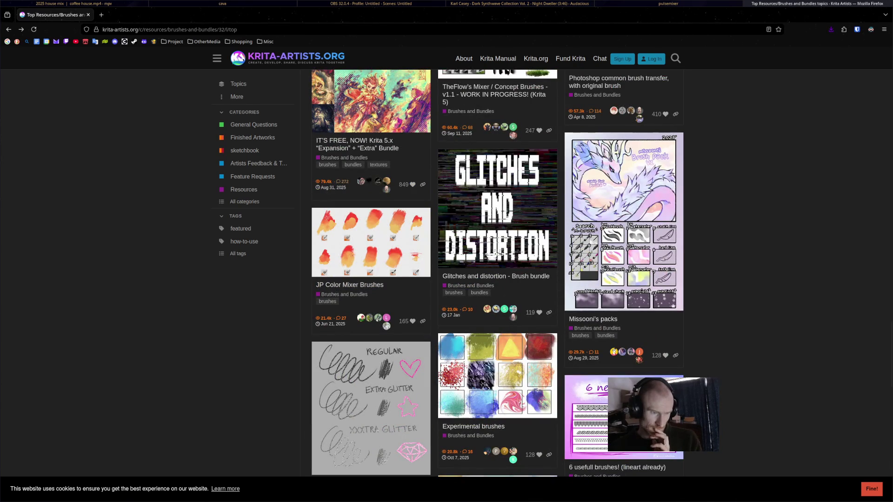
scroll(498, 274, "down", 3)
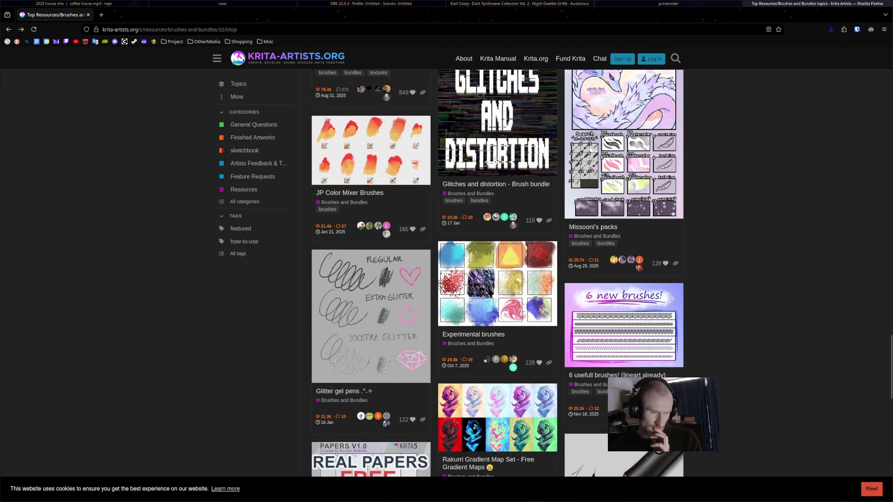
scroll(497, 275, "down", 3)
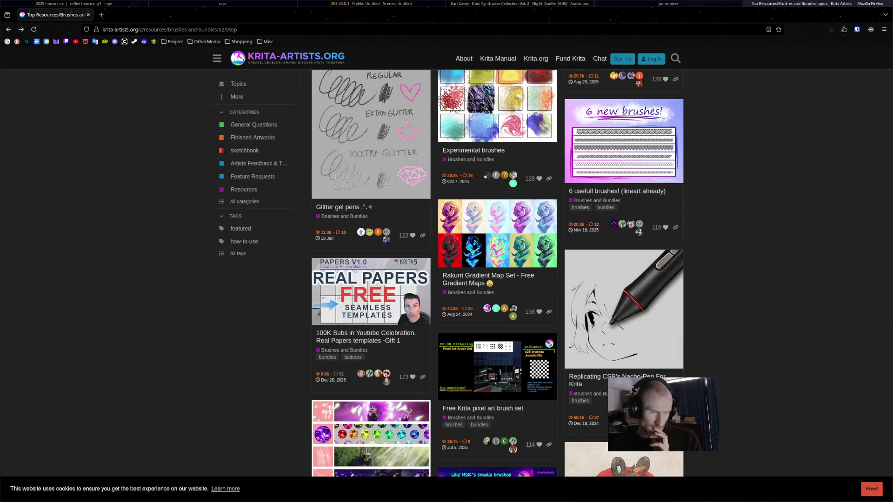
scroll(498, 275, "down", 3)
scroll(498, 274, "down", 3)
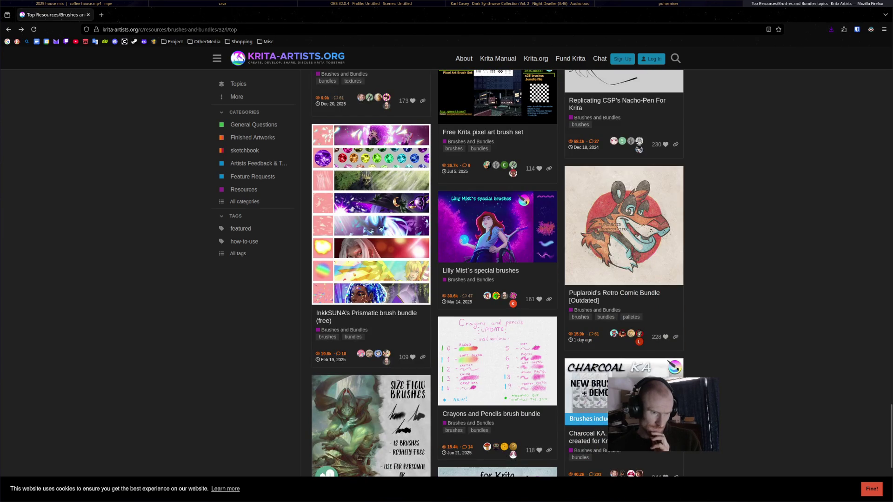
scroll(498, 274, "down", 3)
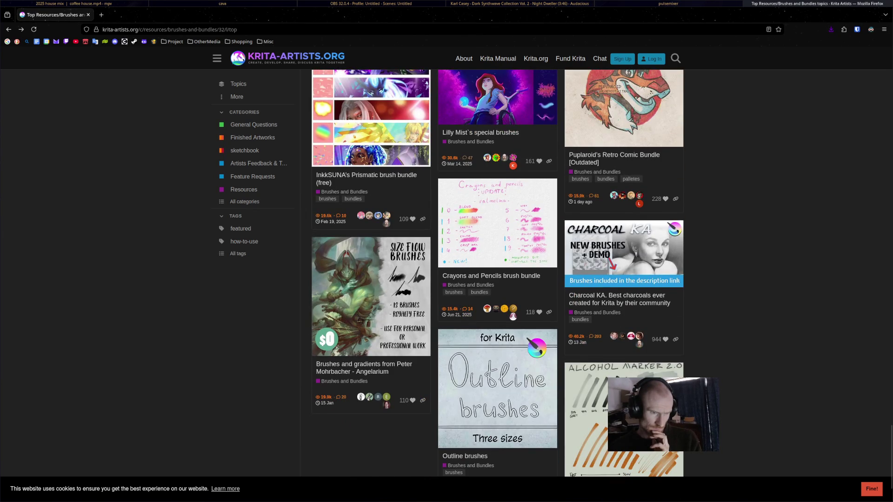
scroll(494, 471, "down", 2)
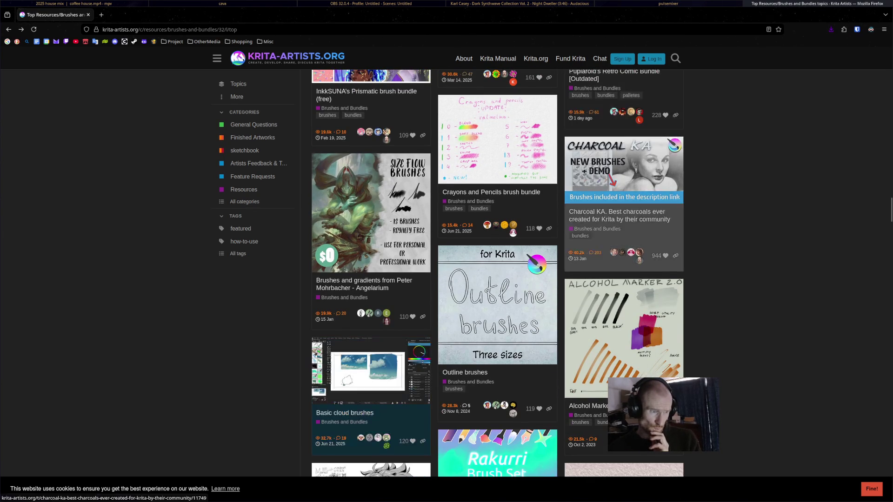
scroll(497, 275, "down", 4)
scroll(497, 275, "down", 3)
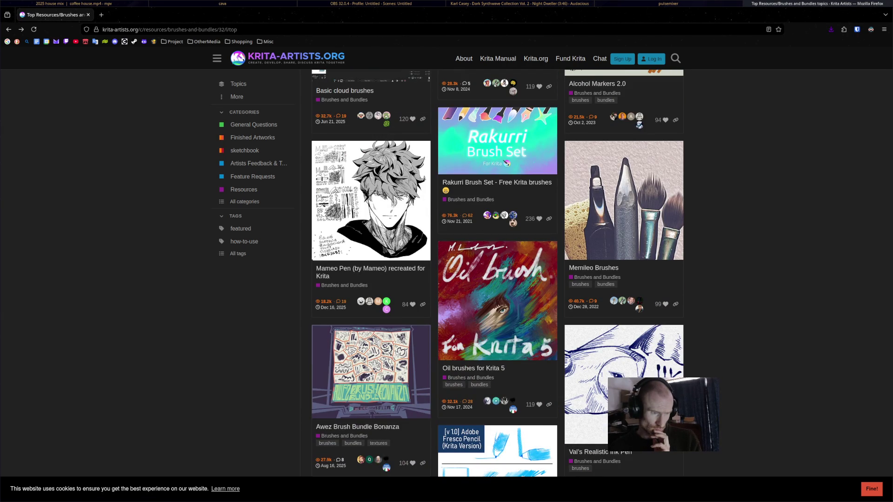
scroll(497, 275, "down", 2)
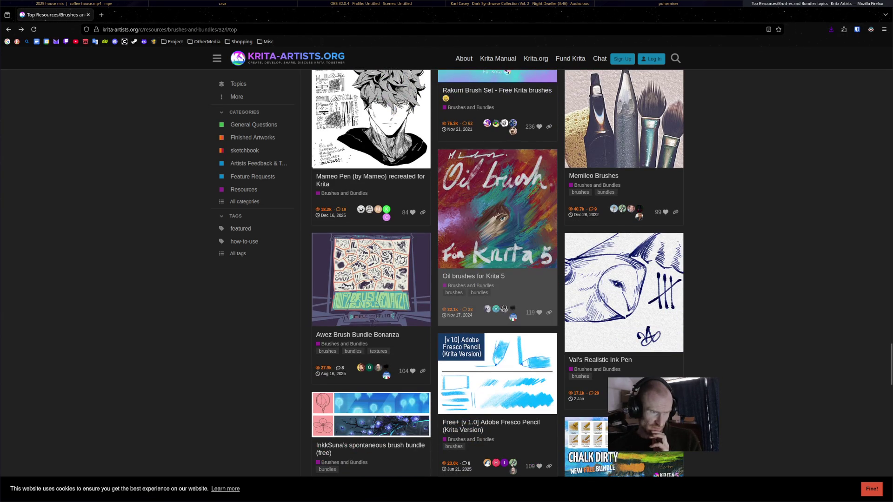
scroll(498, 274, "down", 3)
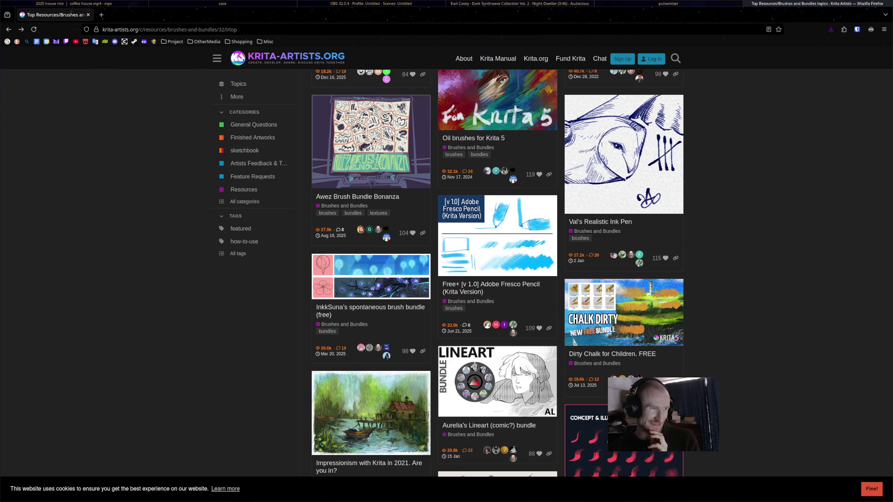
Step: Switch over to the workspace showing the SnowMaps.kra painting in Krita
key("alt+Tab")
key("alt+Tab")
key("alt+Tab")
key("alt+Tab")
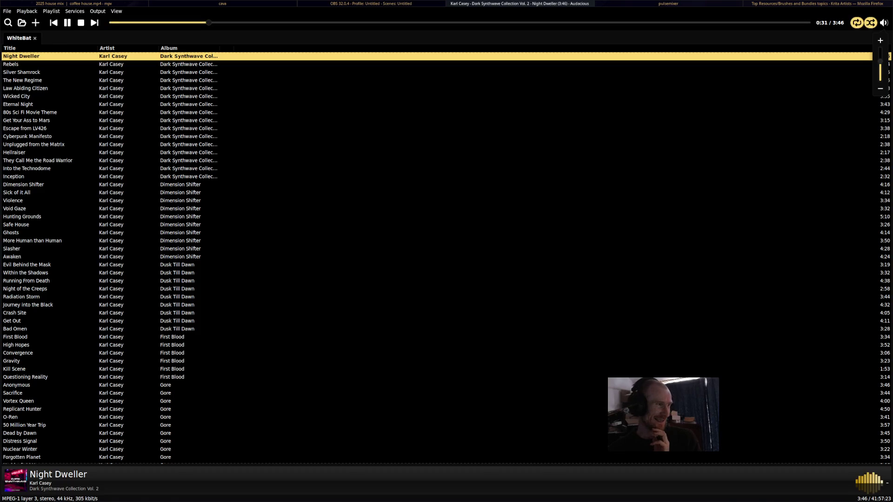
key("alt+Tab")
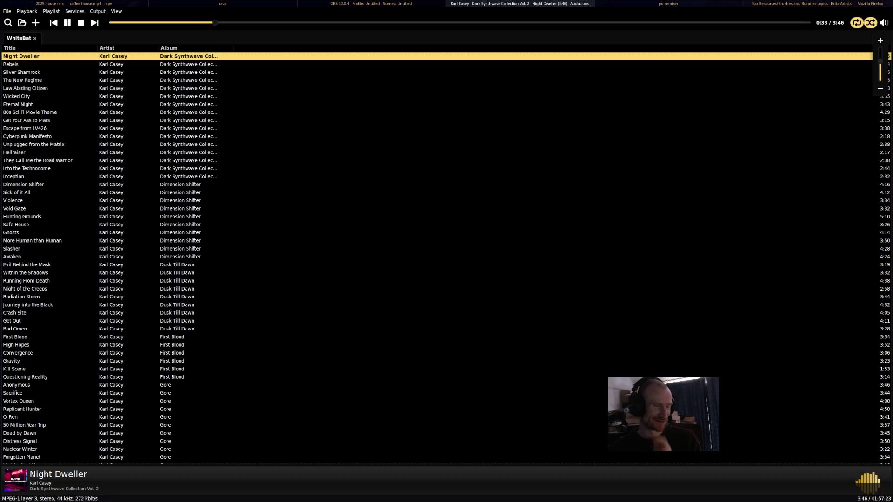
key("super+2")
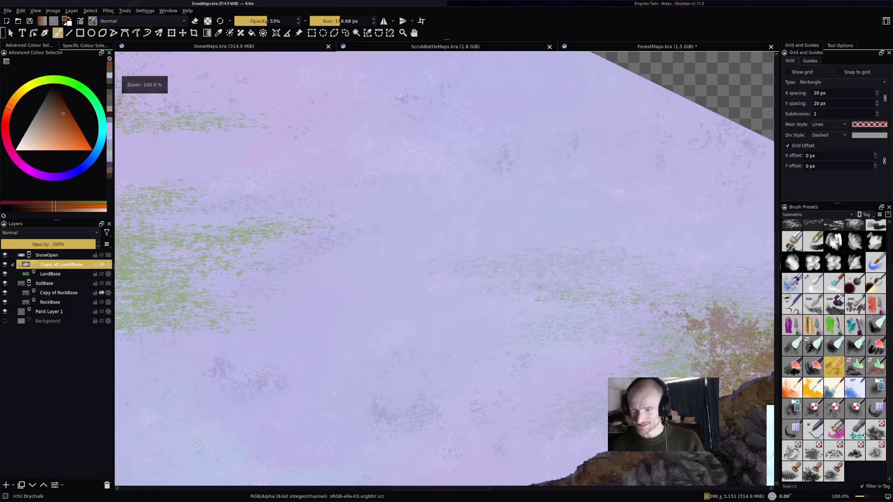
left_click_drag(624, 230, 531, 257)
left_click_drag(499, 334, 539, 350)
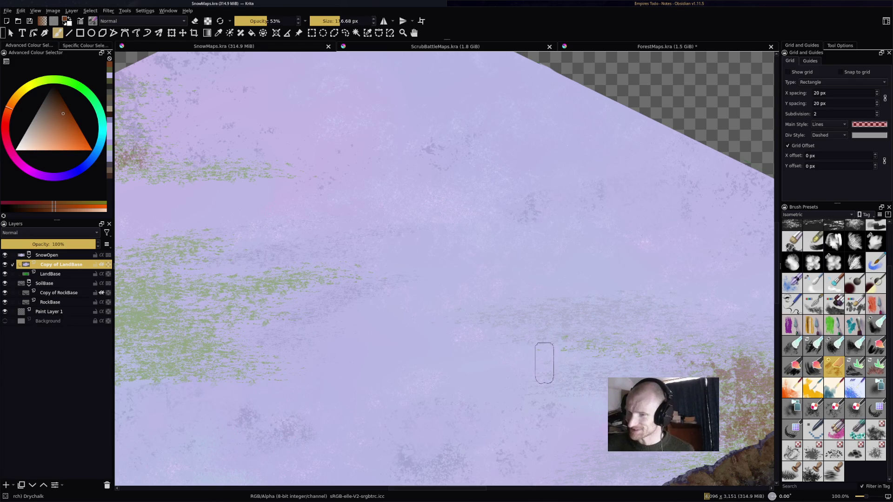
scroll(544, 363, "down", 1)
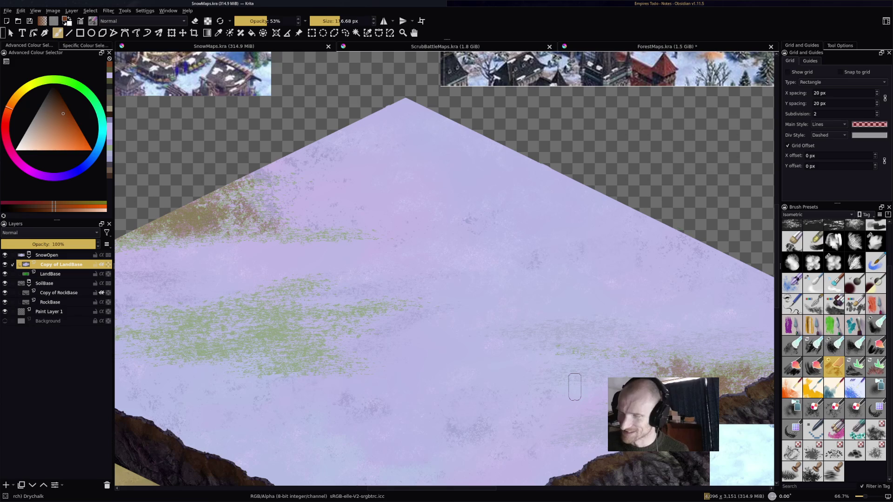
scroll(575, 387, "up", 2)
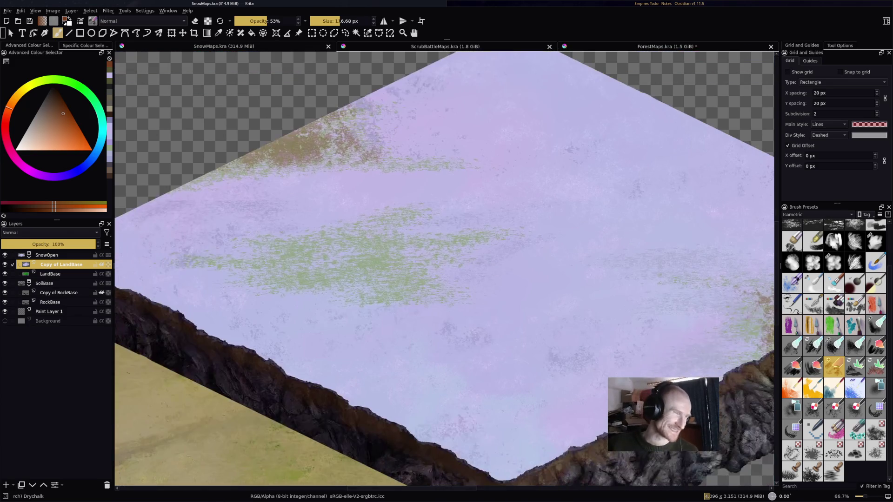
scroll(549, 245, "down", 3)
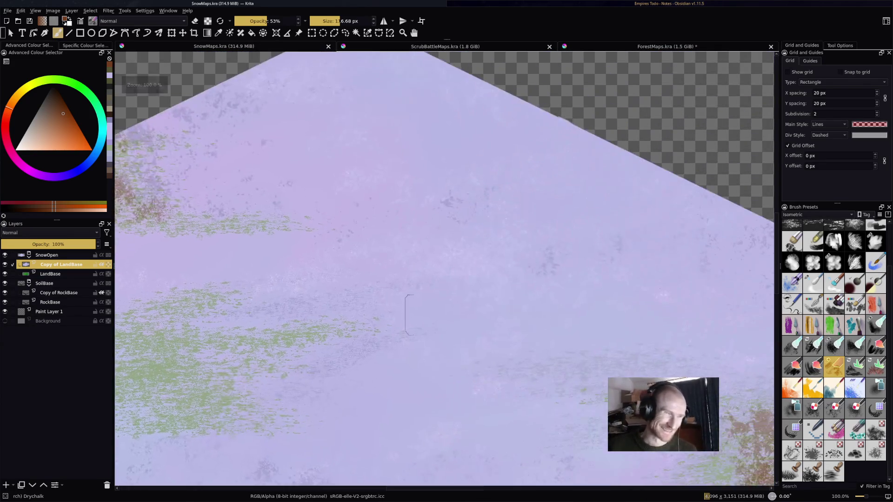
scroll(669, 235, "down", 2)
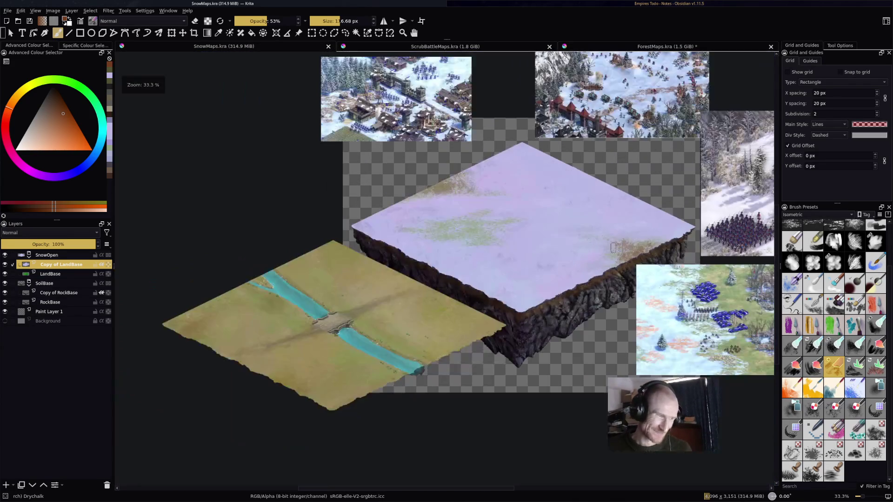
scroll(612, 248, "up", 3)
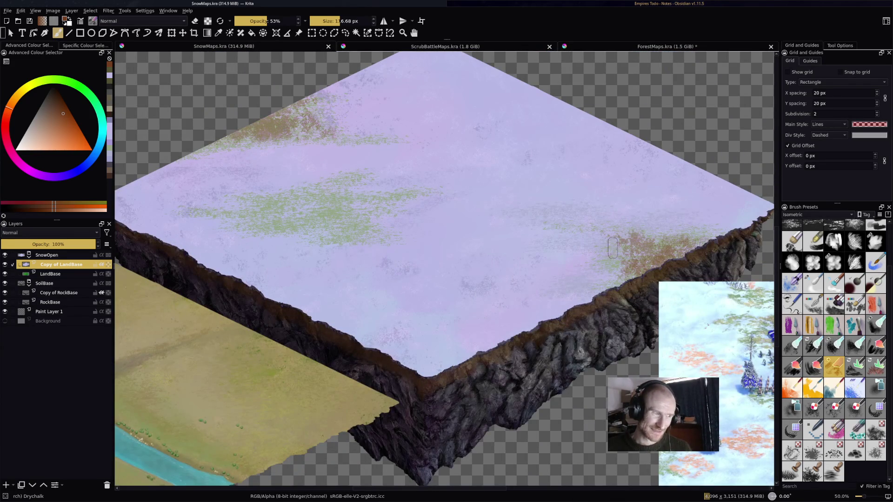
scroll(612, 248, "down", 3)
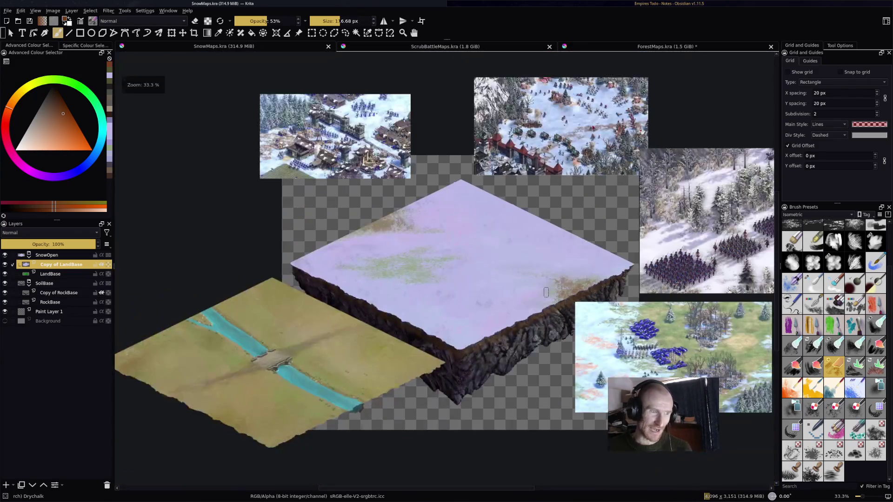
scroll(514, 293, "up", 3)
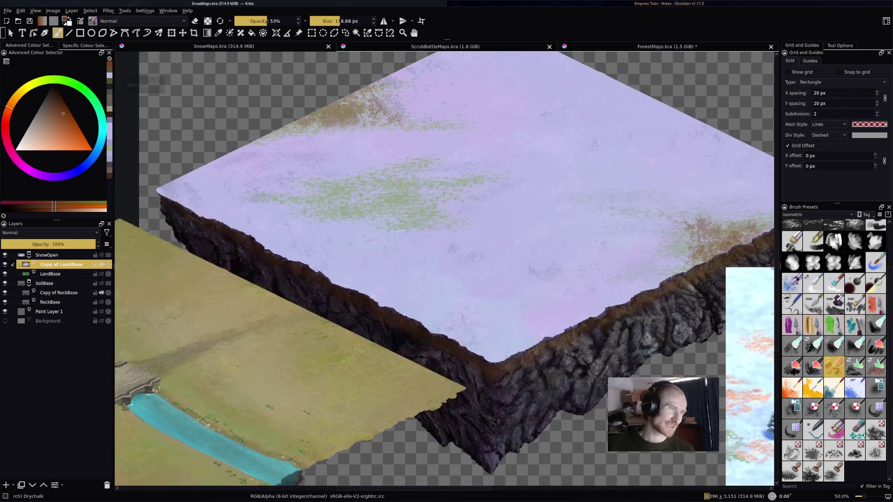
scroll(512, 326, "down", 1)
scroll(446, 367, "up", 1)
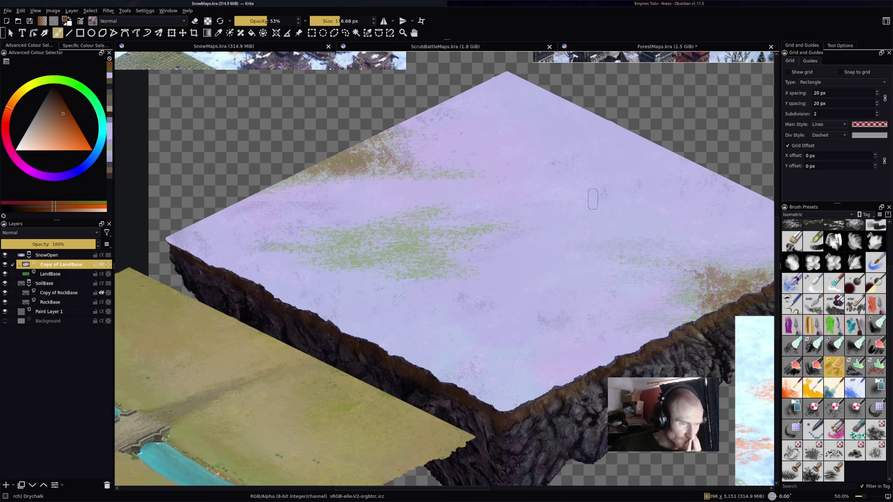
scroll(594, 198, "down", 1)
scroll(402, 284, "up", 1)
scroll(402, 284, "up", 2)
scroll(402, 284, "down", 3)
scroll(394, 174, "up", 4)
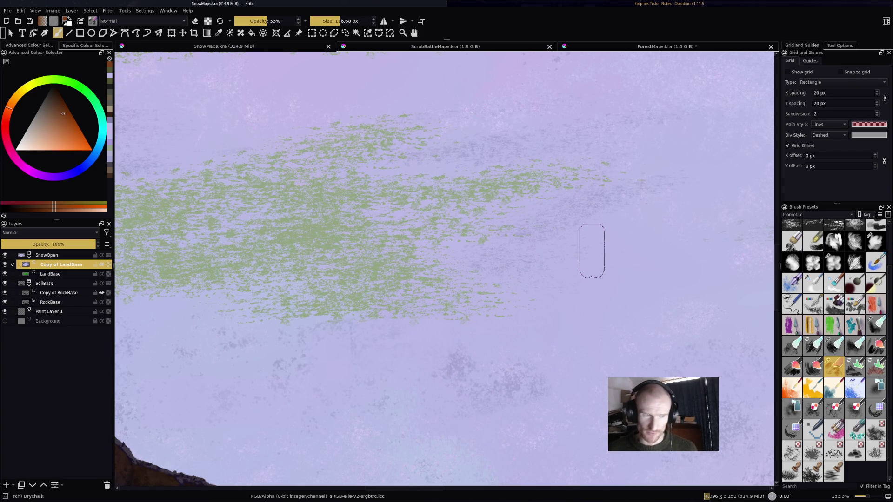
scroll(549, 233, "up", 3)
scroll(514, 219, "down", 1)
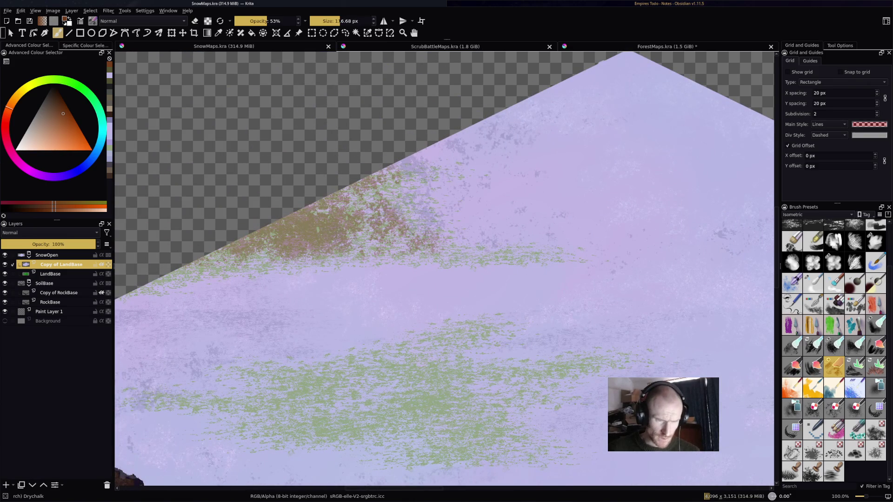
mouse_move(834, 366)
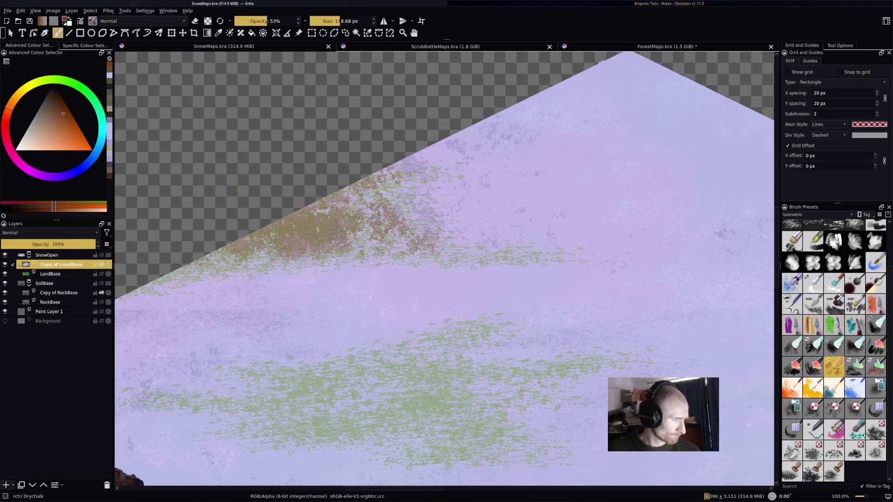
left_click(6, 485)
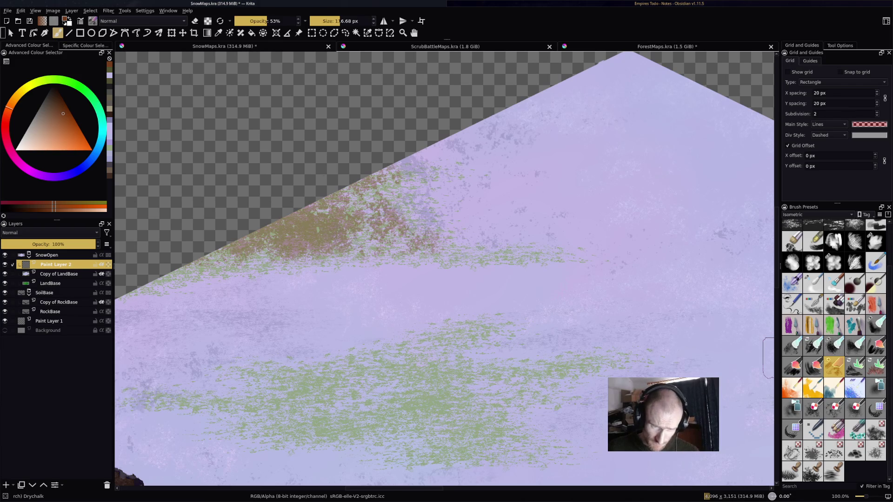
Step: Select the Furbrush preset at about 19 px and switch to the multibrush tool
mouse_move(834, 325)
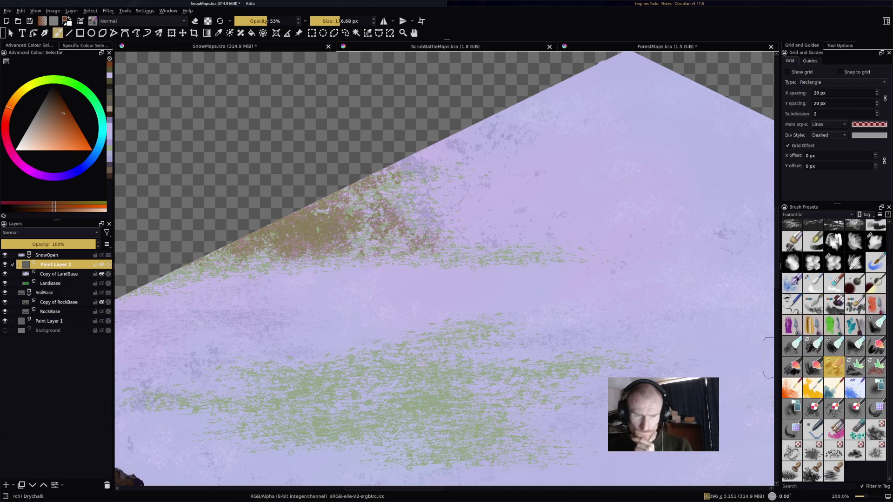
left_click(876, 367)
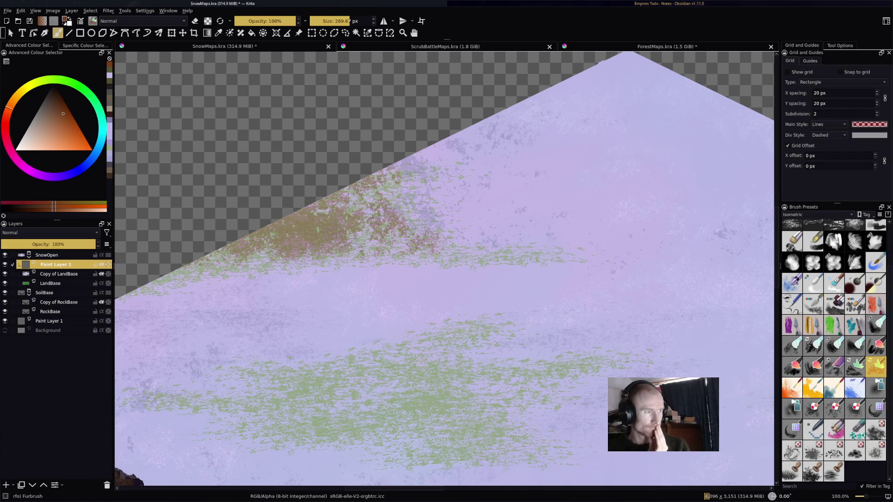
left_click(324, 21)
left_click_drag(324, 21, 326, 21)
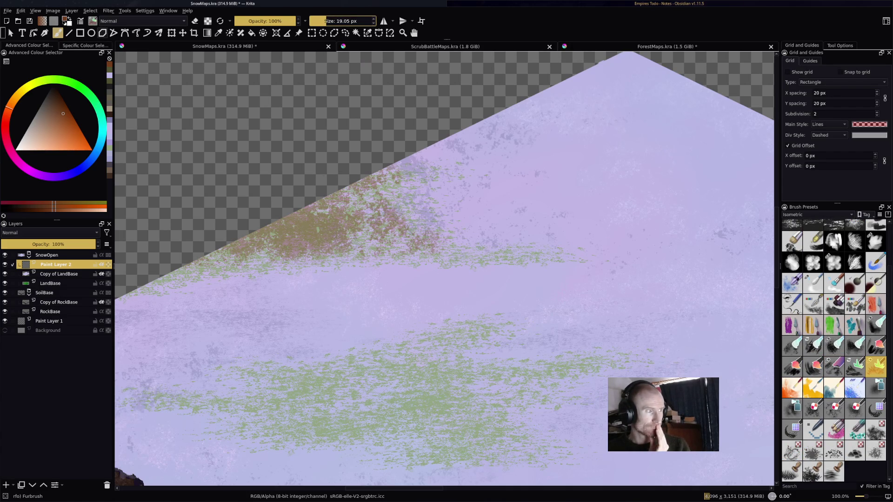
left_click(158, 33)
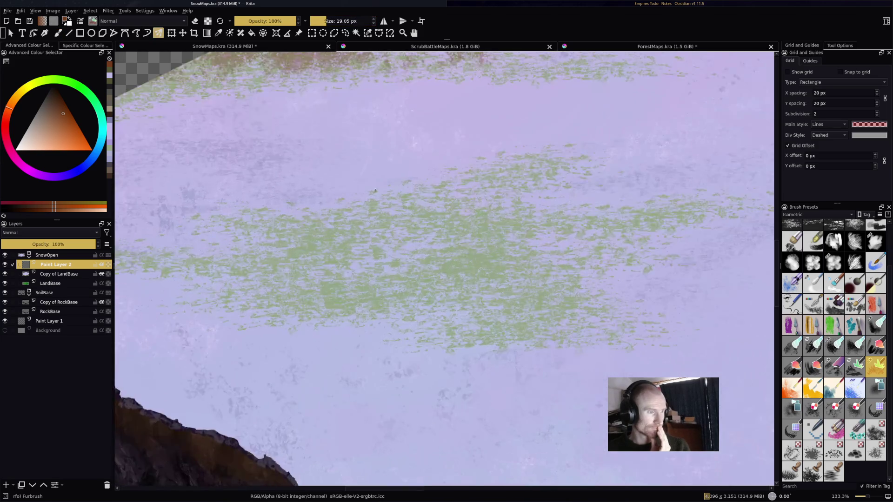
Step: Sample a pale blue-grey snow colour from the canvas and show the multibrush settings
scroll(525, 225, "up", 1)
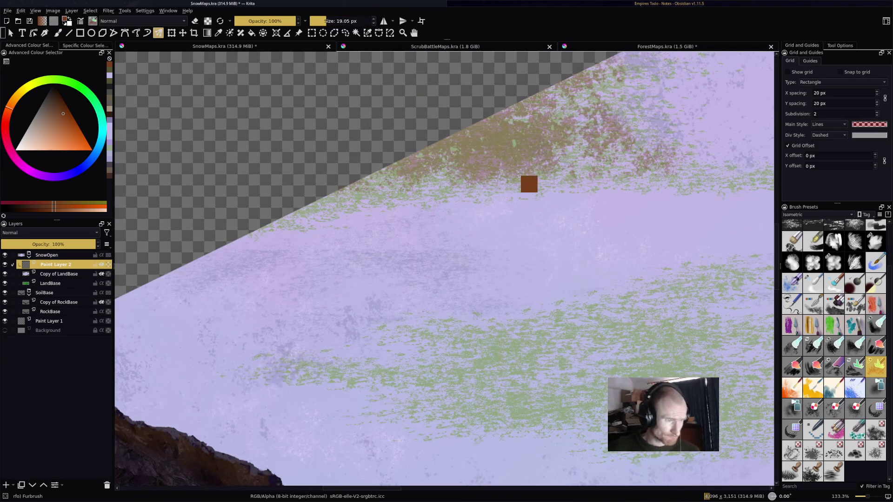
left_click(406, 237, "ctrl")
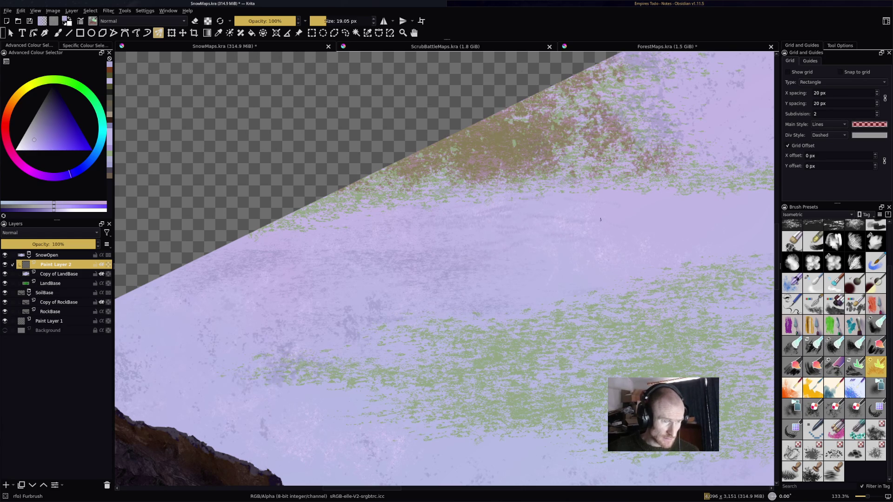
left_click(535, 148, "ctrl")
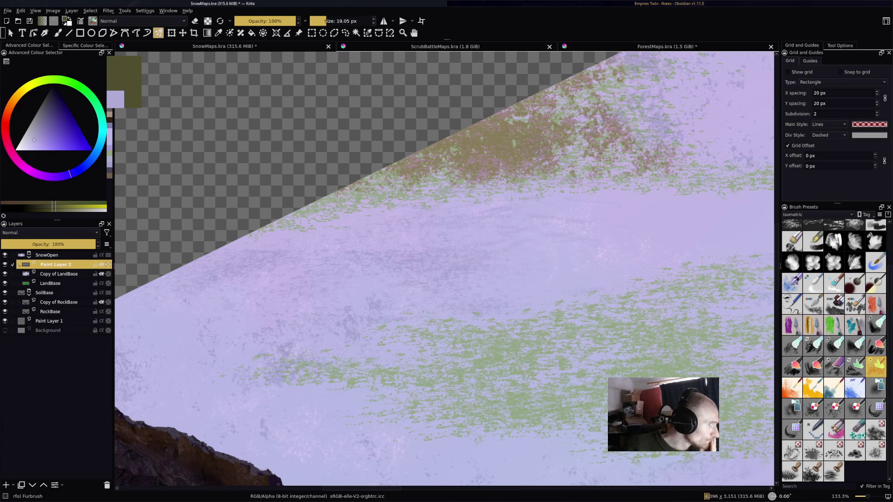
left_click(372, 418, "ctrl")
left_click(600, 218, "ctrl")
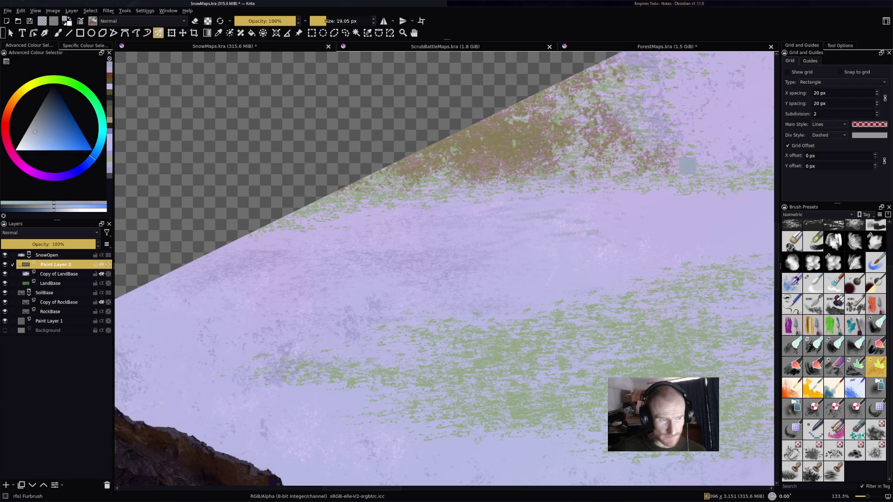
left_click(840, 45)
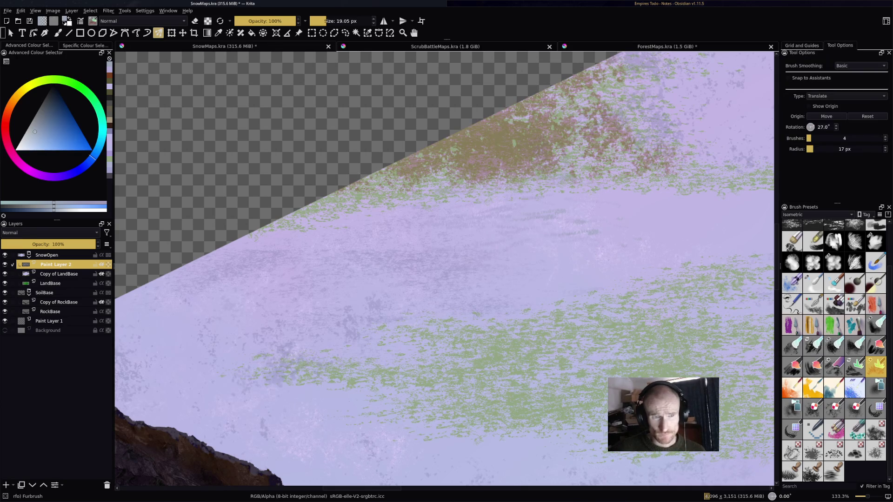
Step: Raise the multibrush count from 4 to 10, then pan across the grassy plateau
left_click_drag(810, 138, 820, 138)
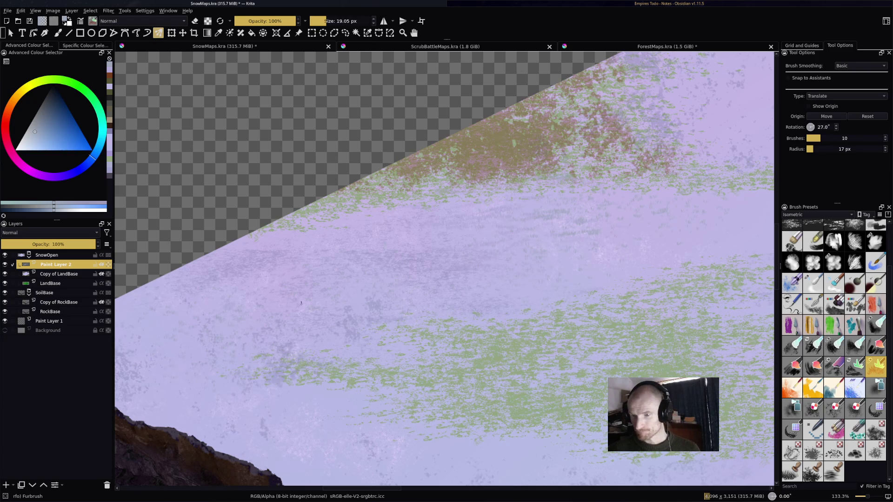
right_click(301, 306)
left_click(493, 309)
mouse_move(493, 309)
left_mouse_down()
mouse_move(293, 263)
mouse_move(451, 357)
left_mouse_up()
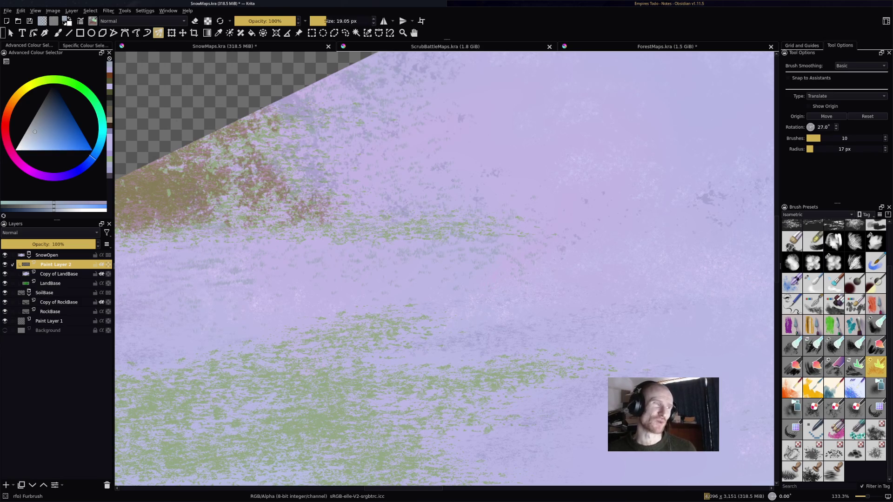
Step: Paint Furbrush snow texture across the plateau toward the rocky cliff edges, then zoom out to 100%
scroll(471, 196, "up", 3)
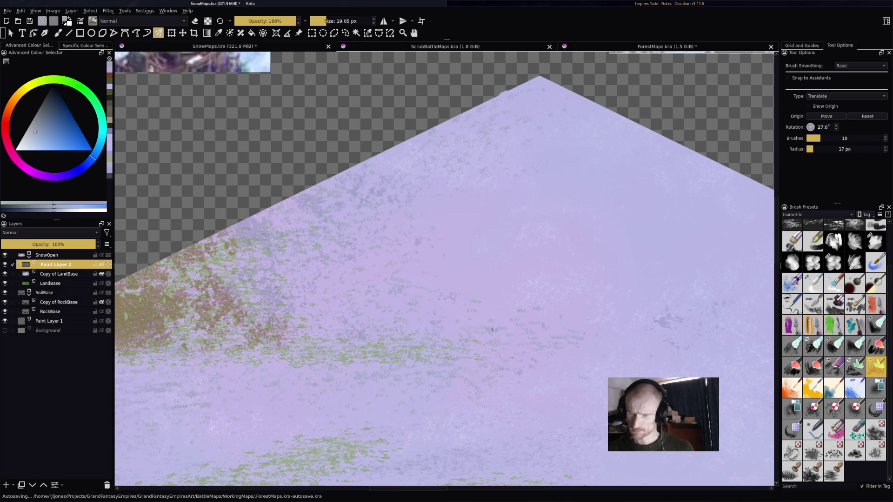
mouse_move(469, 279)
left_mouse_down()
mouse_move(197, 272)
mouse_move(170, 235)
left_mouse_up()
mouse_move(307, 279)
left_mouse_down()
mouse_move(293, 160)
mouse_move(292, 230)
mouse_move(261, 191)
mouse_move(154, 140)
mouse_move(84, 121)
left_mouse_up()
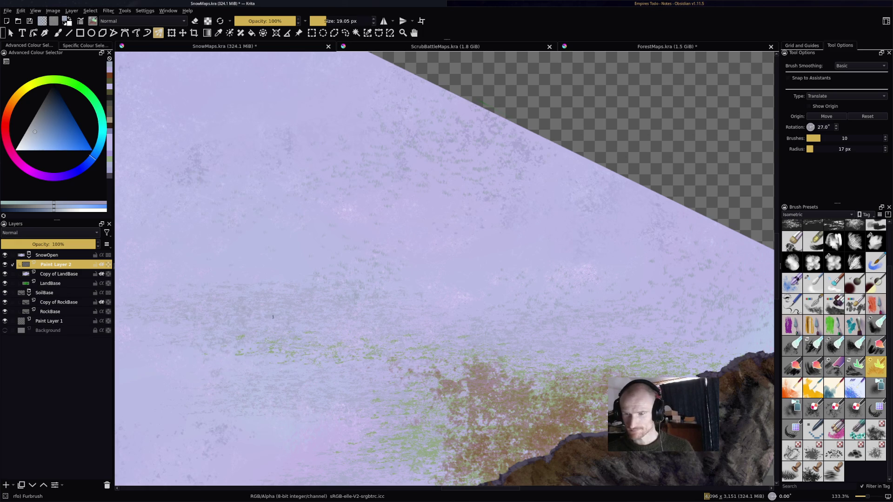
left_click_drag(274, 320, 409, 213)
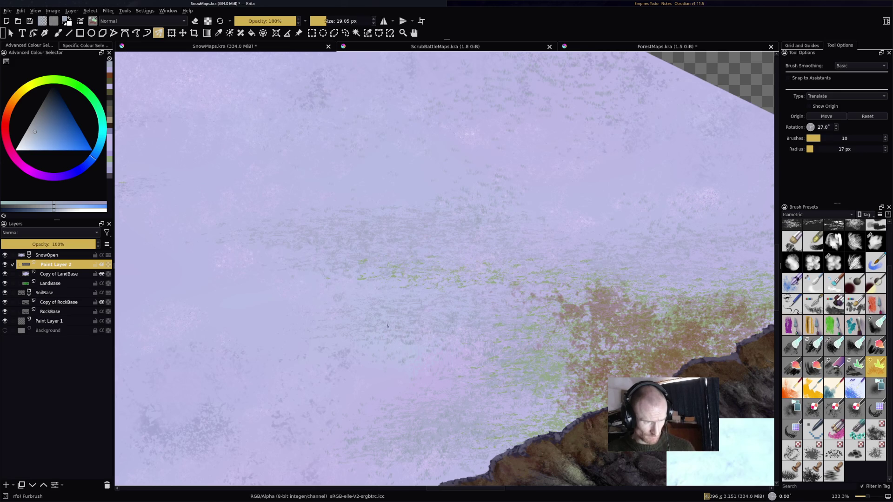
left_click_drag(330, 319, 652, 134)
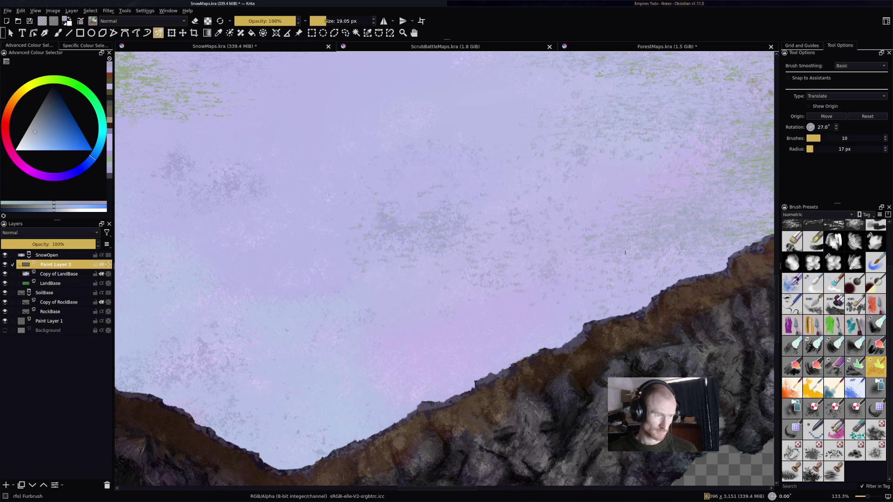
left_click_drag(625, 252, 512, 200)
scroll(423, 167, "down", 1)
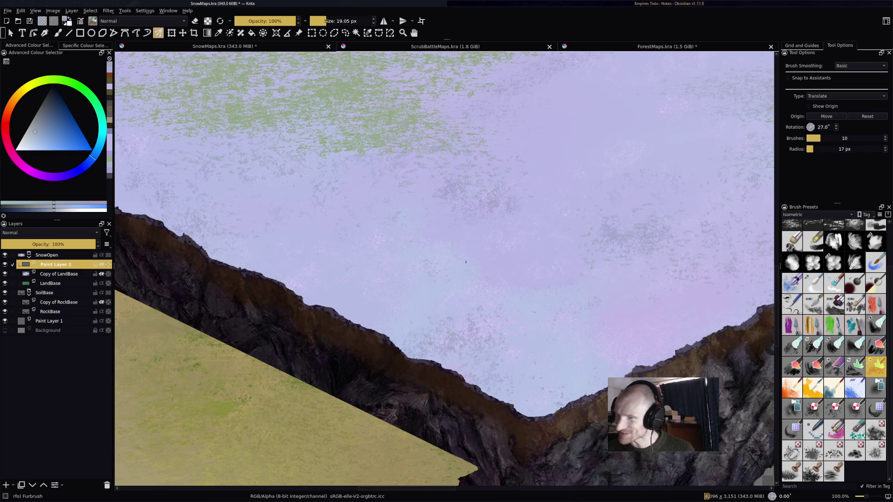
scroll(445, 270, "up", 2)
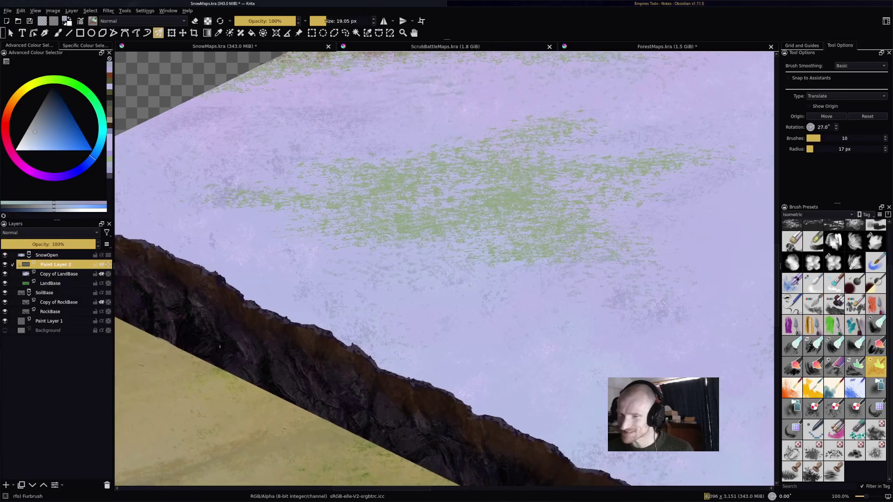
left_click_drag(337, 217, 380, 260)
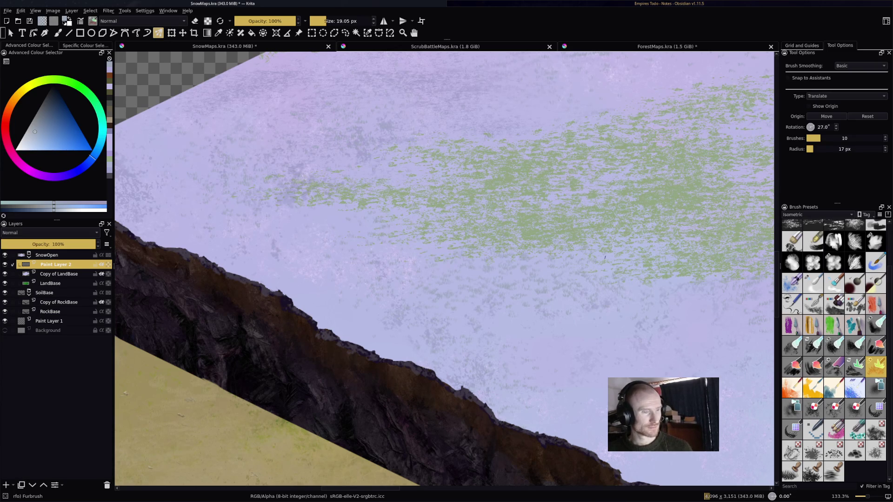
mouse_move(710, 86)
left_mouse_down()
mouse_move(605, 131)
mouse_move(535, 186)
mouse_move(475, 260)
mouse_move(431, 365)
left_mouse_up()
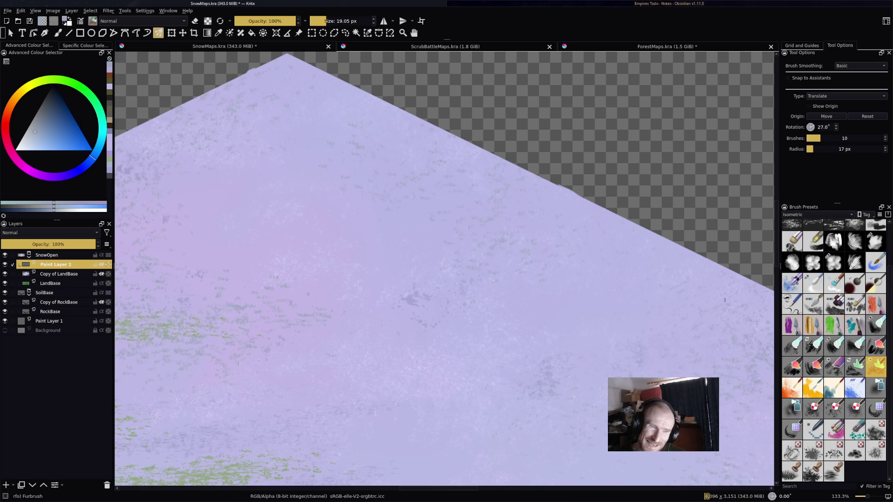
left_click_drag(670, 370, 489, 254)
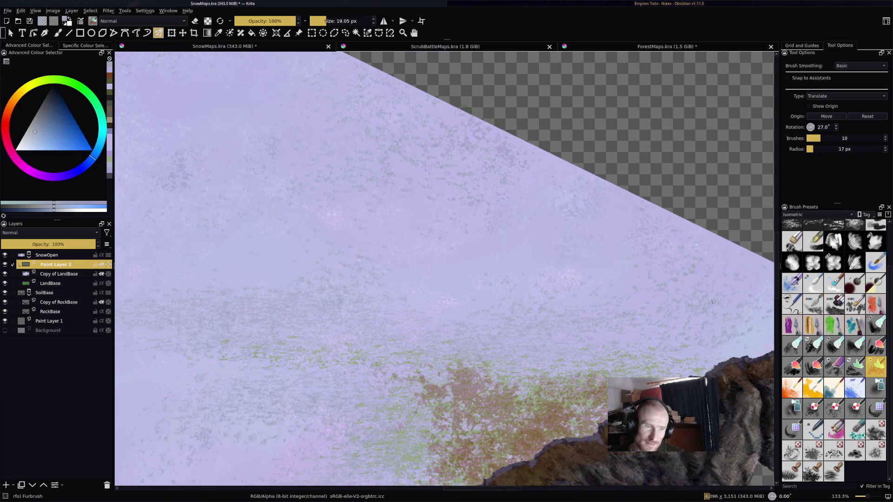
left_click_drag(422, 448, 524, 239)
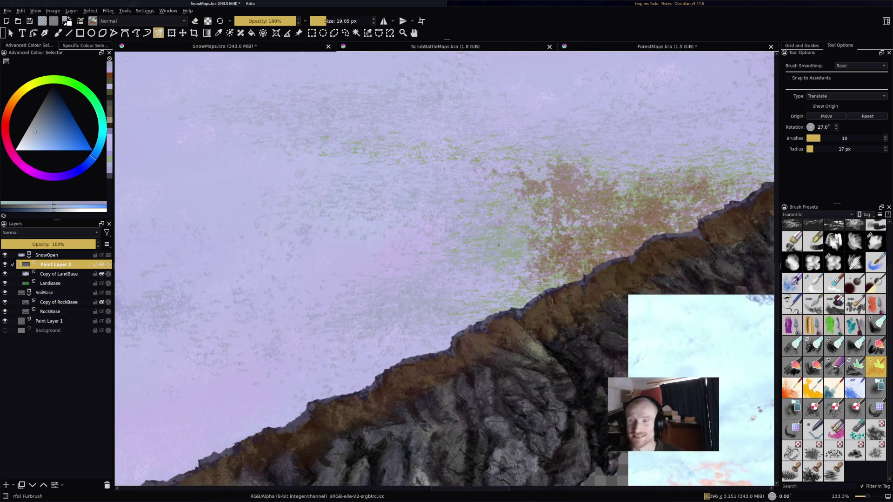
scroll(499, 245, "up", 10)
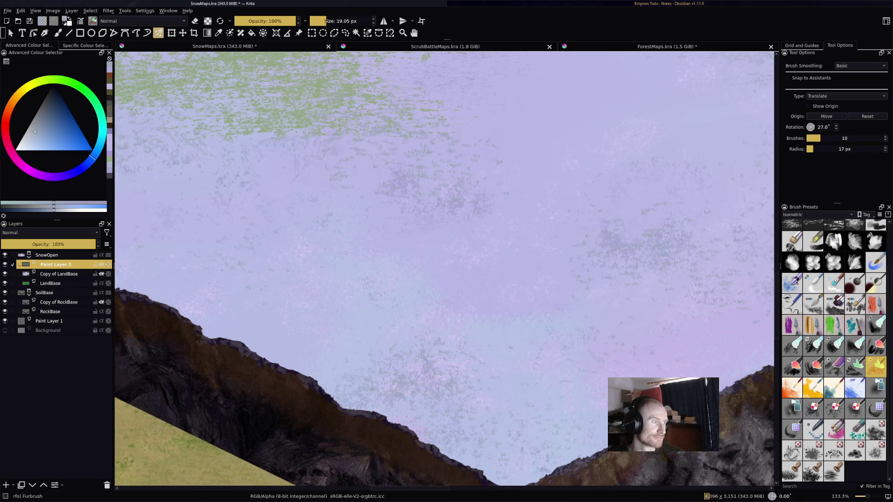
key("ctrl+z")
Step: Sample a darker olive green and paint dark grass marks over the green patch
left_click(392, 138, "ctrl")
left_click(409, 129, "ctrl")
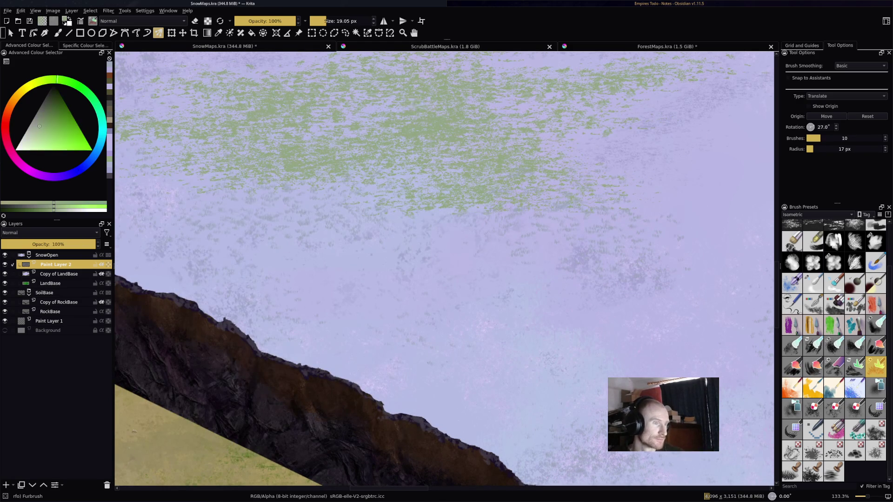
left_click(408, 129, "ctrl")
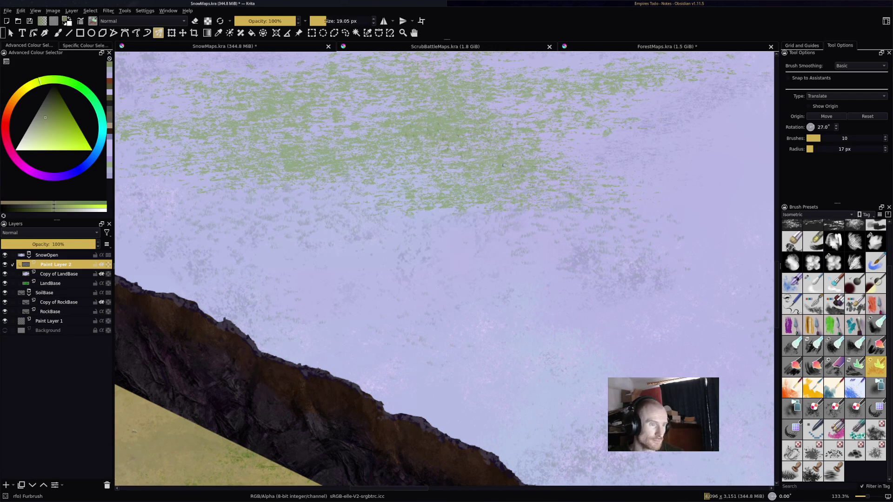
left_click(452, 138)
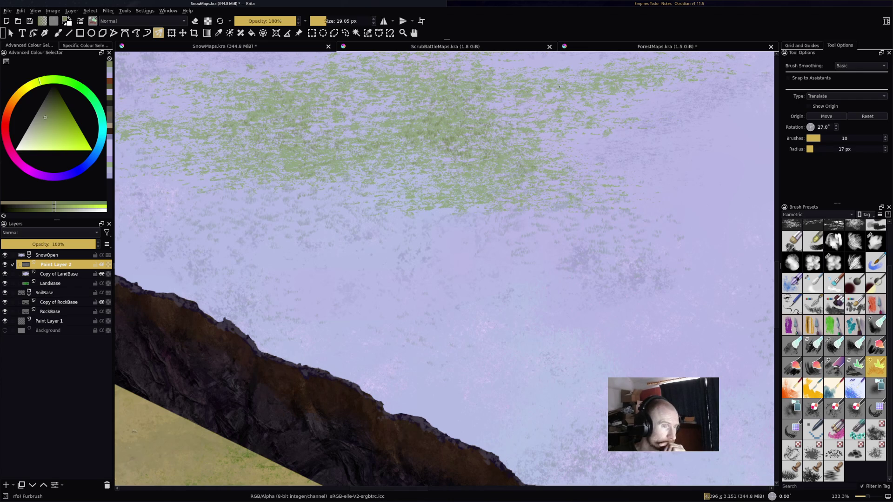
left_click_drag(624, 81, 636, 76)
left_click_drag(381, 165, 474, 182)
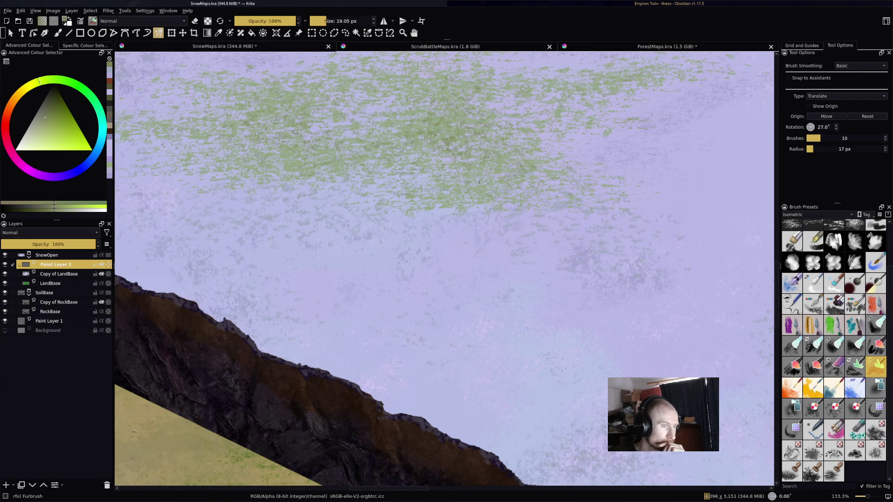
Step: Add brownish grass marks on the upper plateau bands, undoing one bad lower stroke
mouse_move(440, 133)
left_mouse_down()
mouse_move(494, 266)
mouse_move(529, 308)
mouse_move(604, 358)
left_mouse_up()
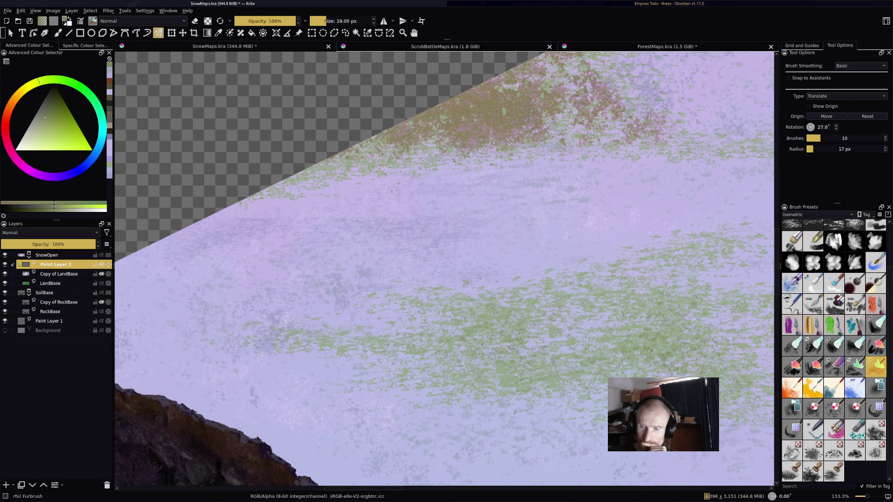
left_click_drag(539, 124, 473, 173)
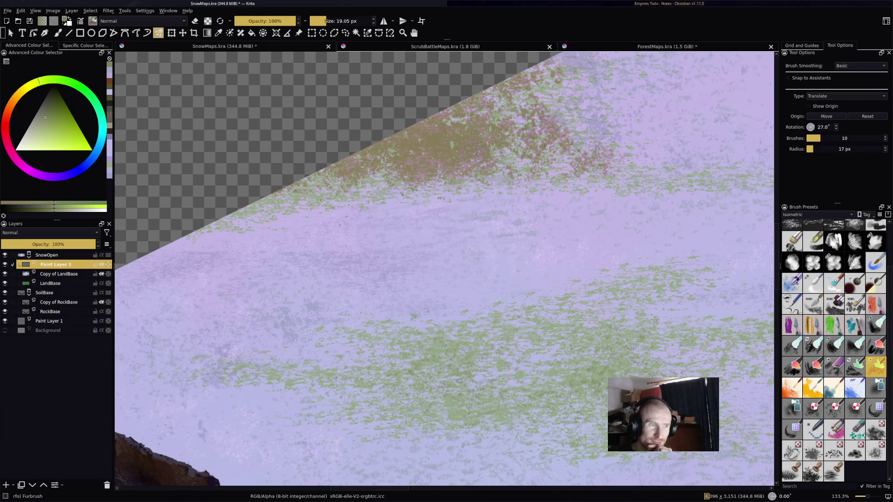
left_click_drag(509, 147, 566, 161)
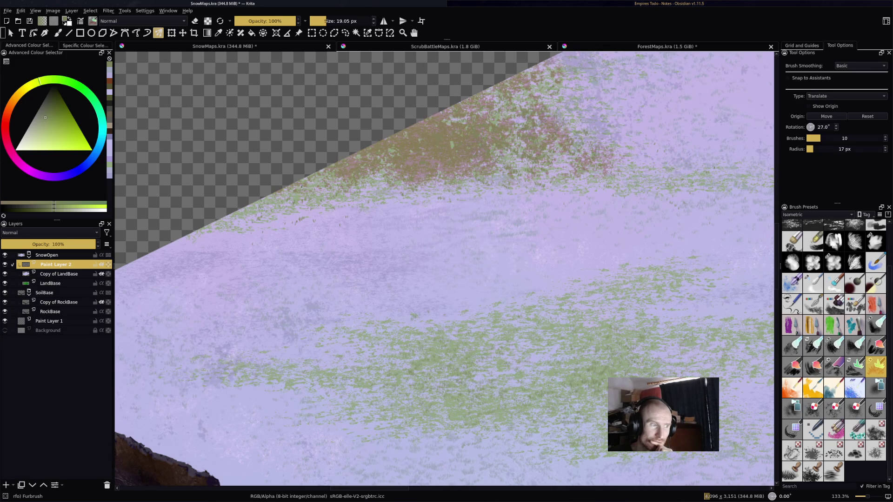
scroll(444, 267, "down", 5)
left_click_drag(428, 272, 439, 298)
key("ctrl+z")
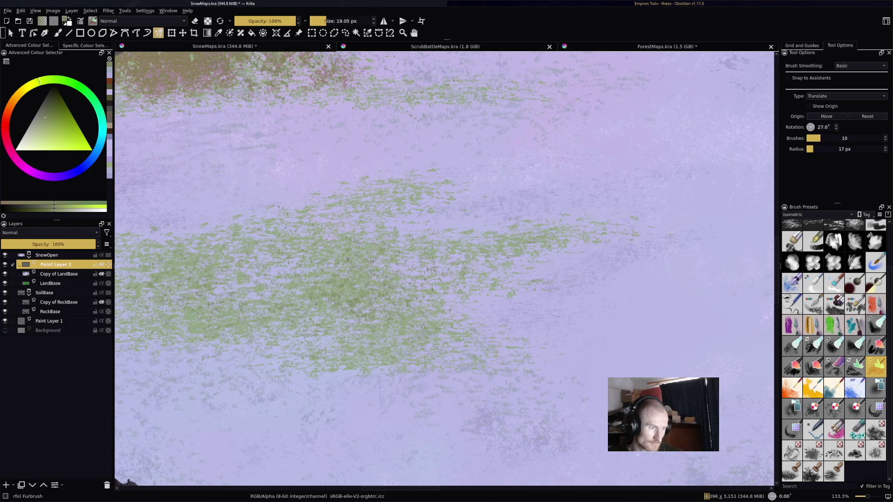
Step: Repaint rows of green and dark grass along the cliff edge, then save
scroll(348, 272, "down", 5)
scroll(419, 279, "up", 5)
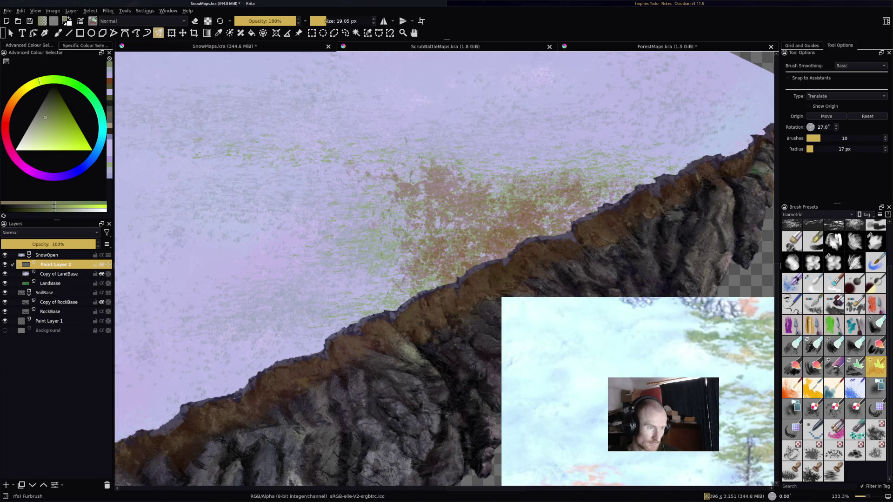
left_click_drag(372, 166, 422, 173)
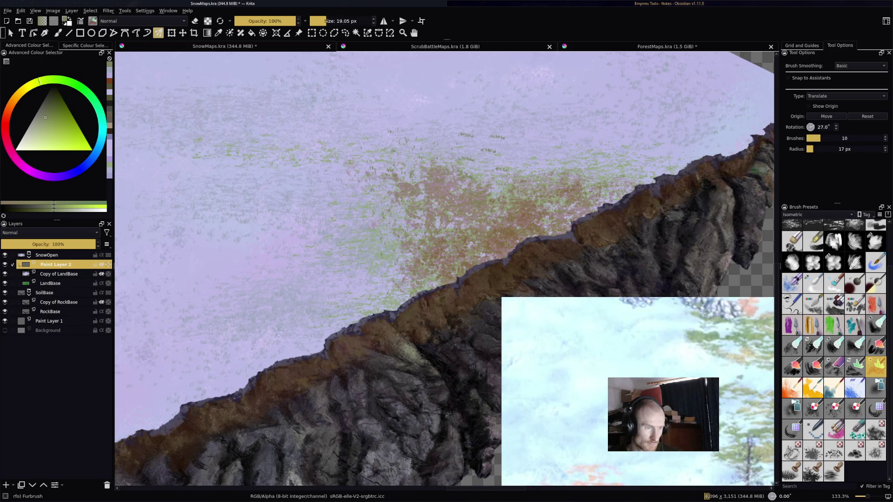
left_click_drag(541, 168, 571, 152)
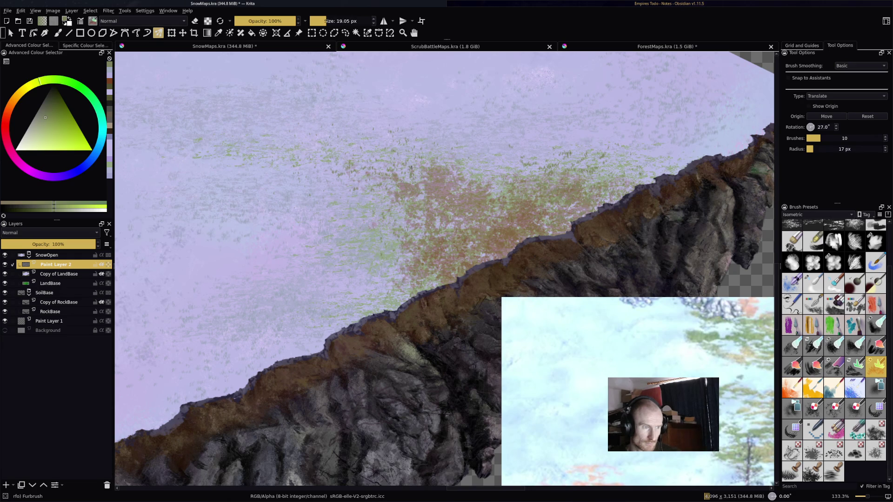
key("minus")
key("minus")
key("ctrl+s")
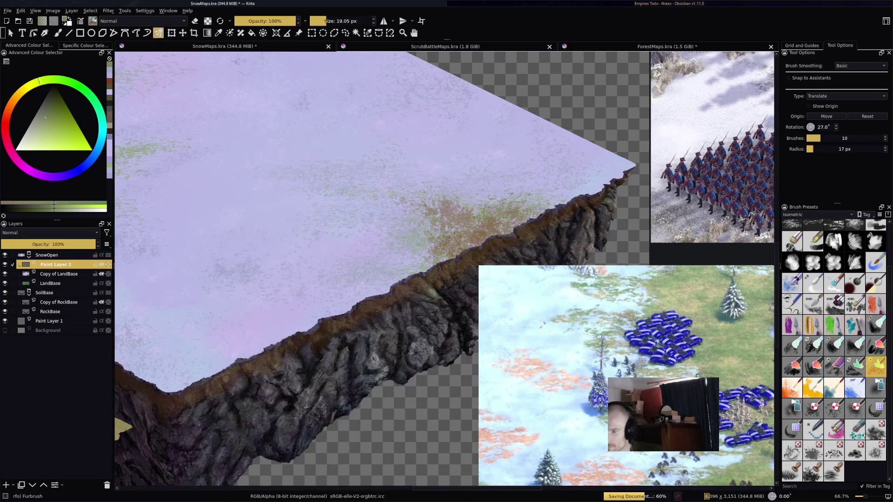
mouse_move(469, 167)
left_mouse_down()
mouse_move(555, 259)
mouse_move(554, 307)
left_mouse_up()
key("plus")
key("plus")
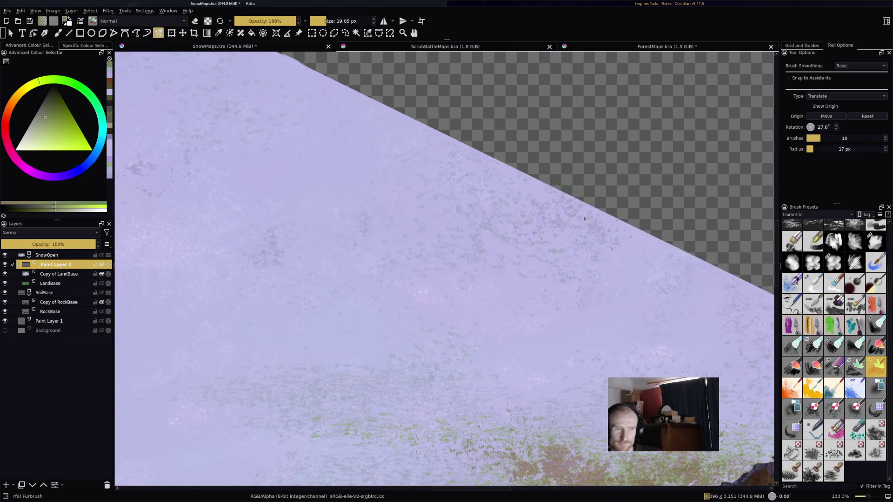
key("minus")
key("minus")
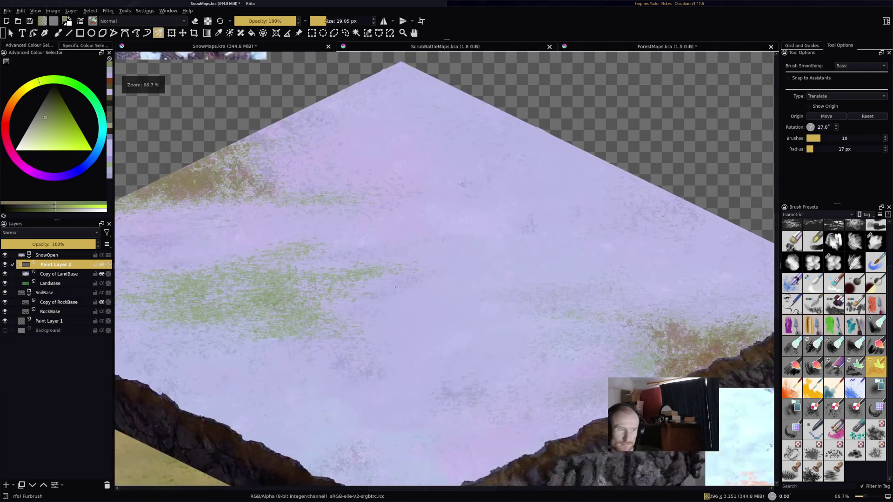
key("plus")
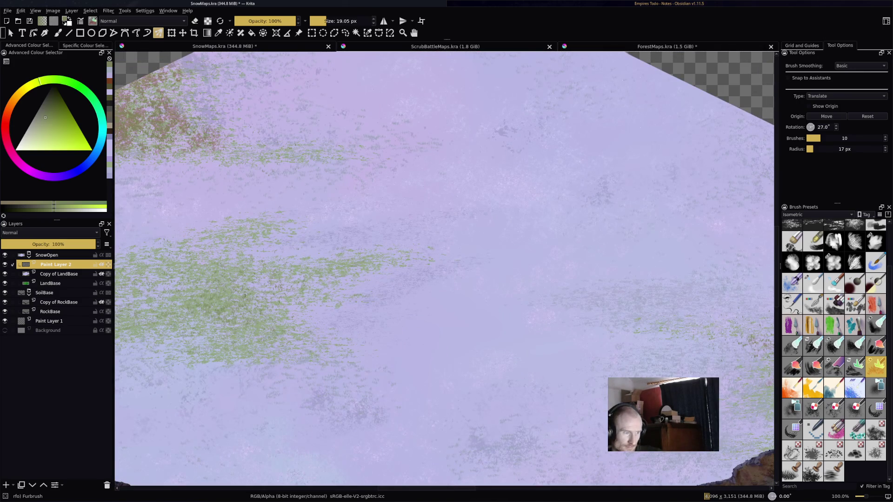
left_click_drag(372, 279, 581, 256)
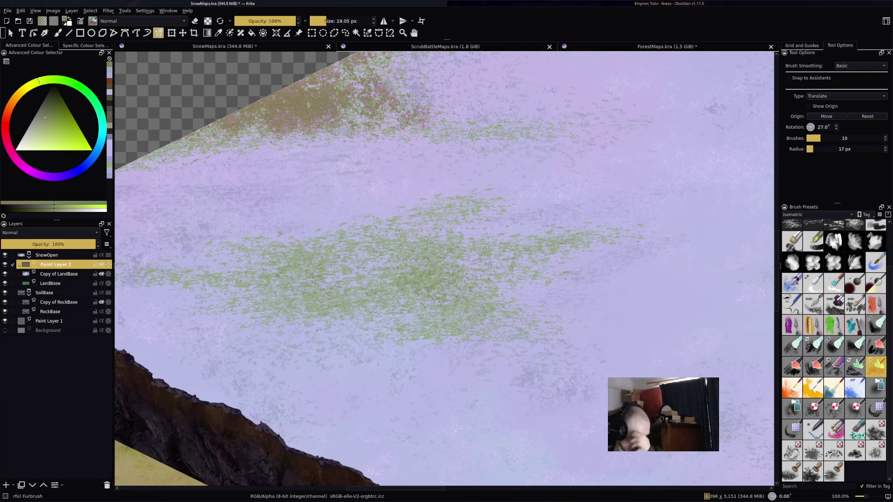
key("minus")
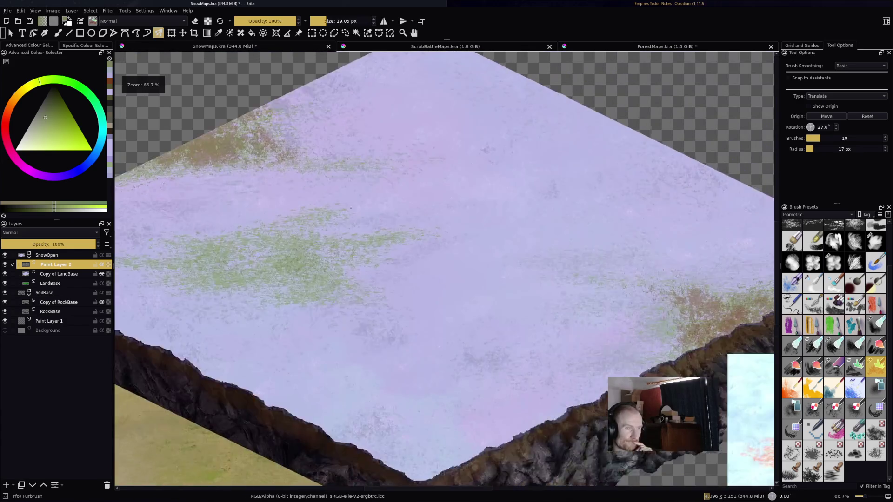
key("minus")
key("minus")
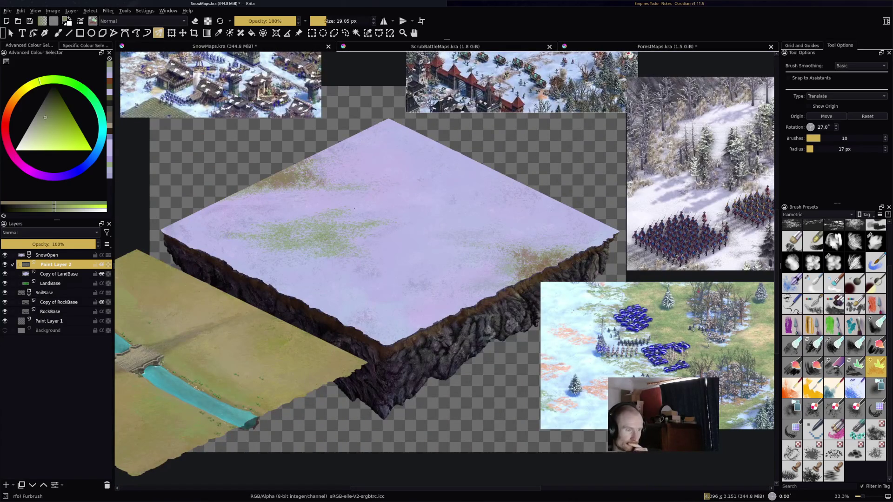
scroll(444, 265, "left", 5)
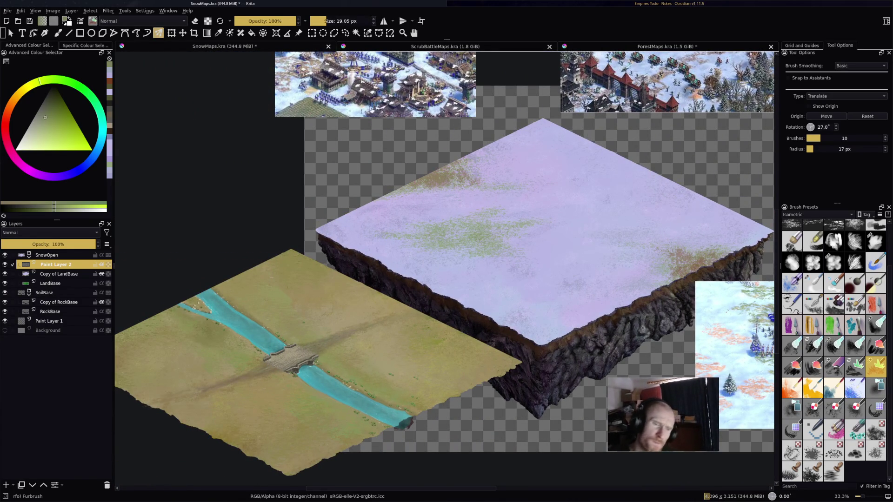
mouse_move(857, 365)
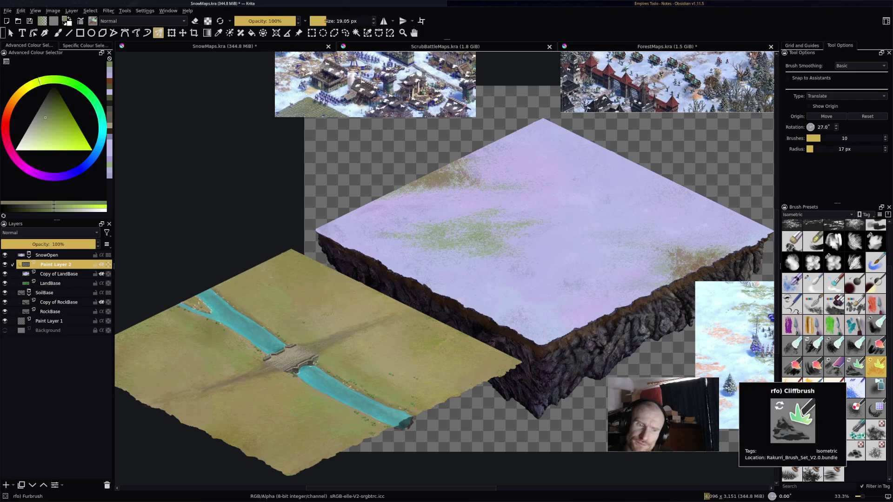
mouse_move(876, 427)
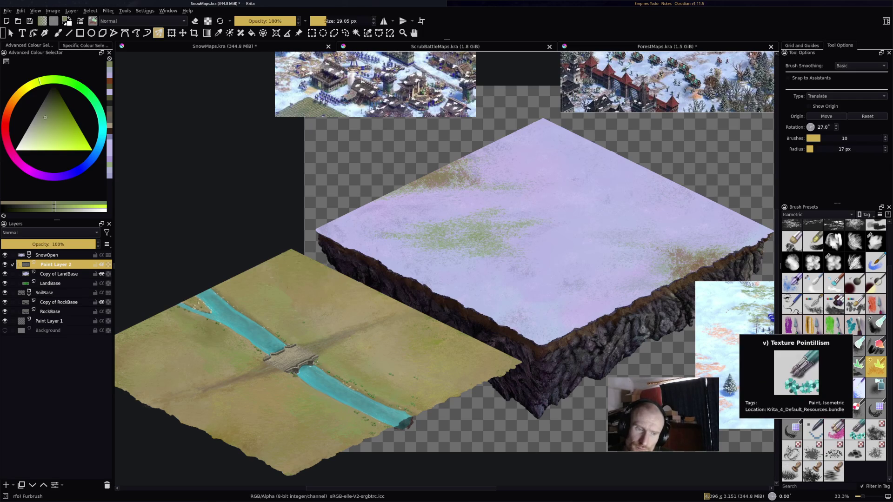
mouse_move(678, 195)
left_mouse_down()
mouse_move(544, 311)
mouse_move(704, 343)
left_mouse_up()
mouse_move(496, 337)
left_mouse_down()
mouse_move(338, 290)
mouse_move(139, 90)
mouse_move(496, 269)
left_mouse_up()
scroll(496, 269, "down", 4)
scroll(598, 275, "up", 3)
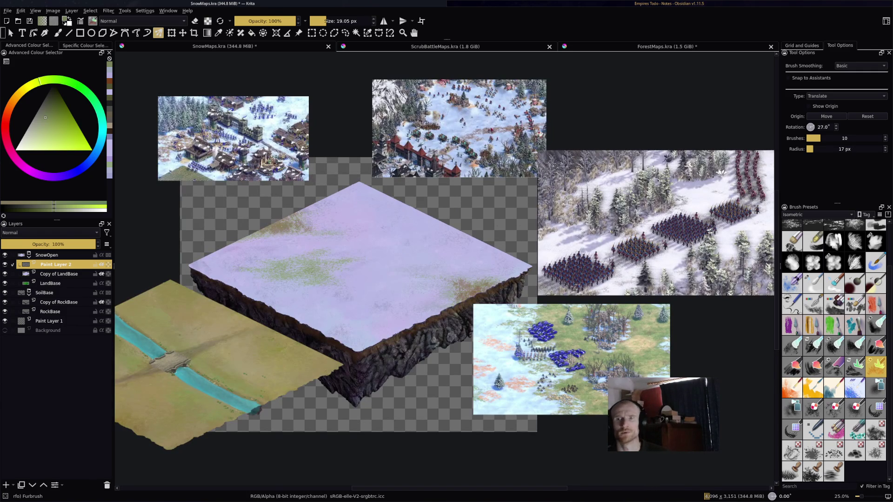
key("super+2")
key("super+Right")
key("super+Right")
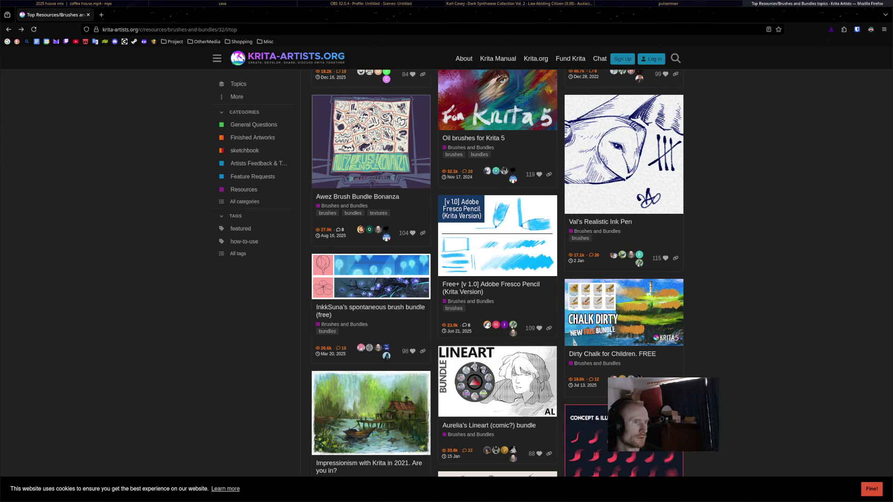
key("super+1")
Step: Browse the reference screenshots: the battle map, snowy soldiers and forest images
key("1")
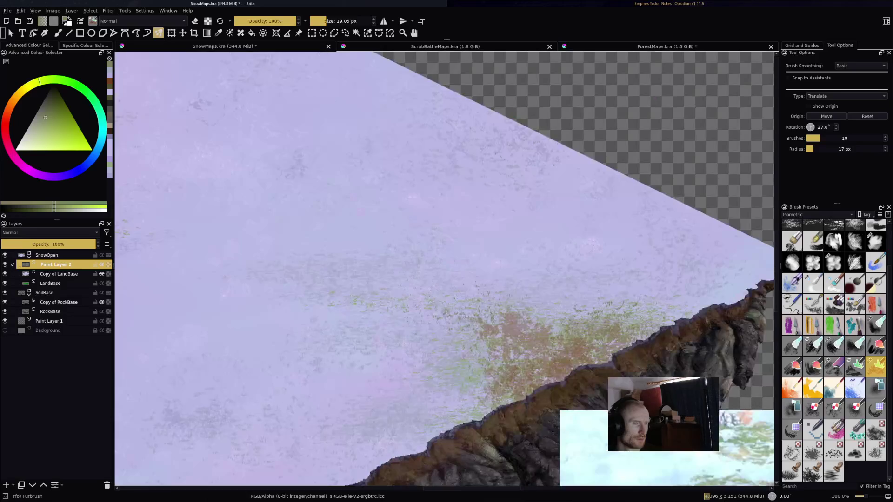
scroll(445, 269, "left", 2)
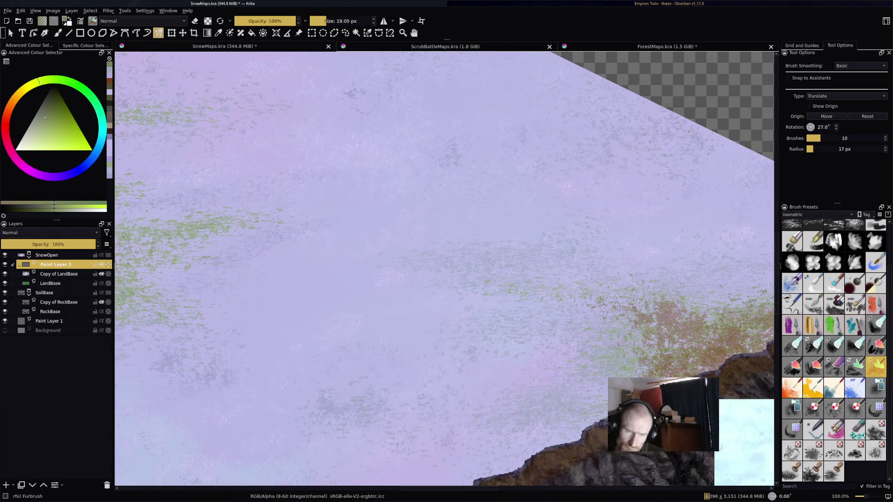
key("comma")
key("comma")
scroll(534, 269, "right", 5)
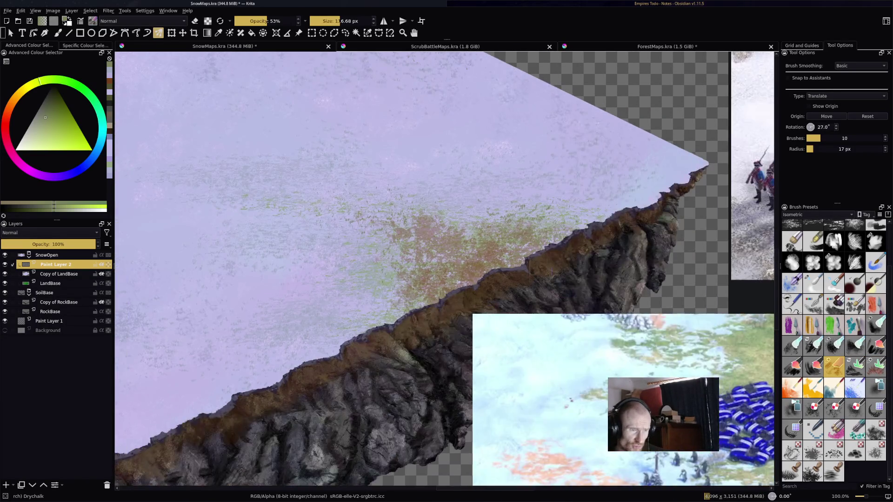
key("minus")
key("plus")
key("plus")
key("minus")
key("minus")
scroll(445, 269, "down", 2)
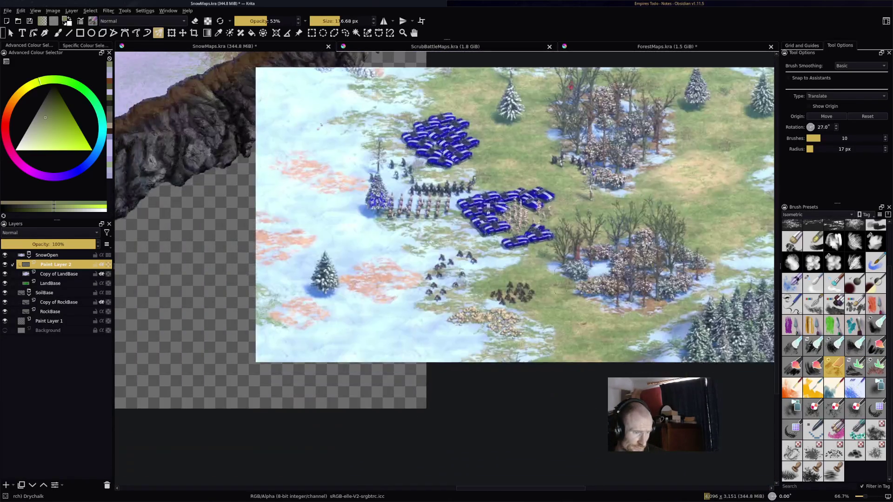
key("plus")
key("plus")
key("plus")
key("minus")
scroll(444, 269, "up", 3)
key("minus")
key("minus")
scroll(512, 280, "up", 5)
key("plus")
key("plus")
key("minus")
key("minus")
scroll(512, 280, "down", 5)
key("plus")
key("plus")
key("plus")
Step: Sample a pale pink-grey from the forest reference and a near-white from the village snow
left_click(567, 227, "ctrl")
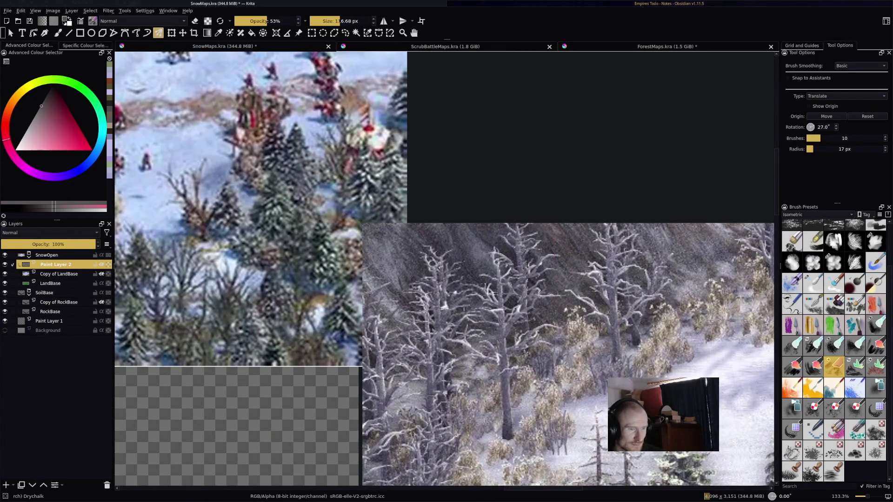
key("minus")
key("minus")
key("minus")
scroll(445, 279, "down", 3)
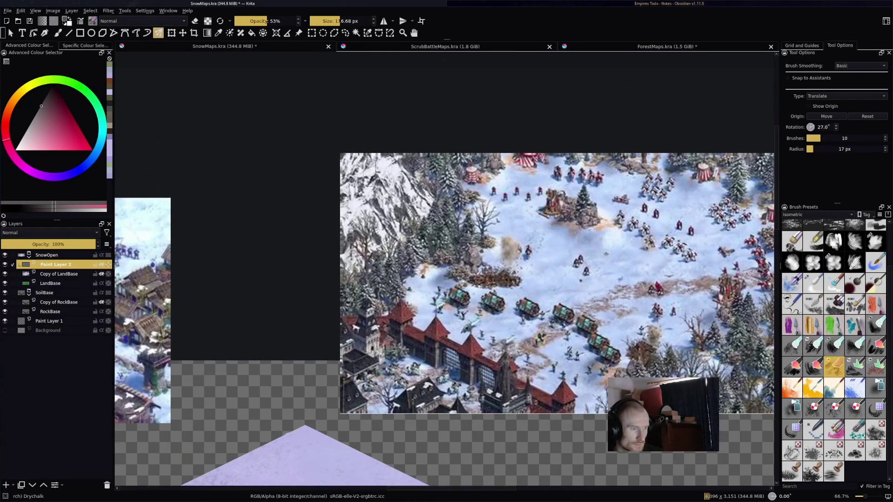
key("plus")
key("plus")
key("plus")
left_click(420, 200, "ctrl")
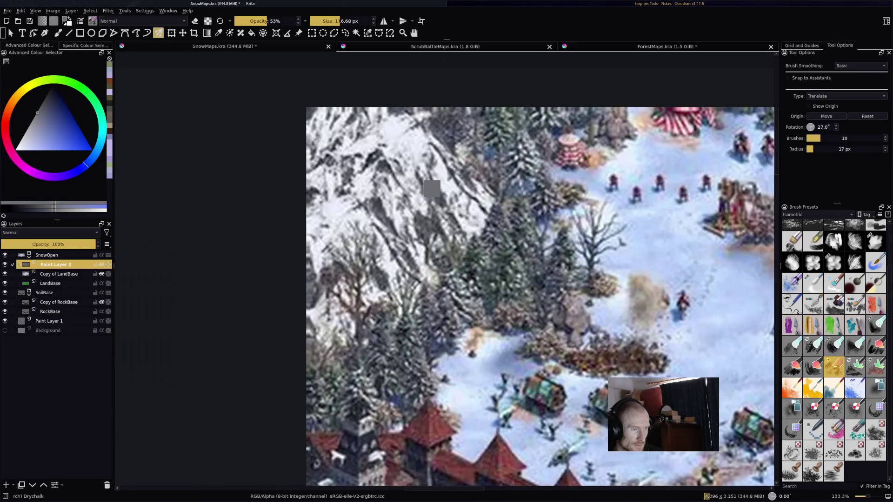
left_click(420, 200, "ctrl")
left_click(417, 200, "ctrl")
left_click(424, 209, "ctrl")
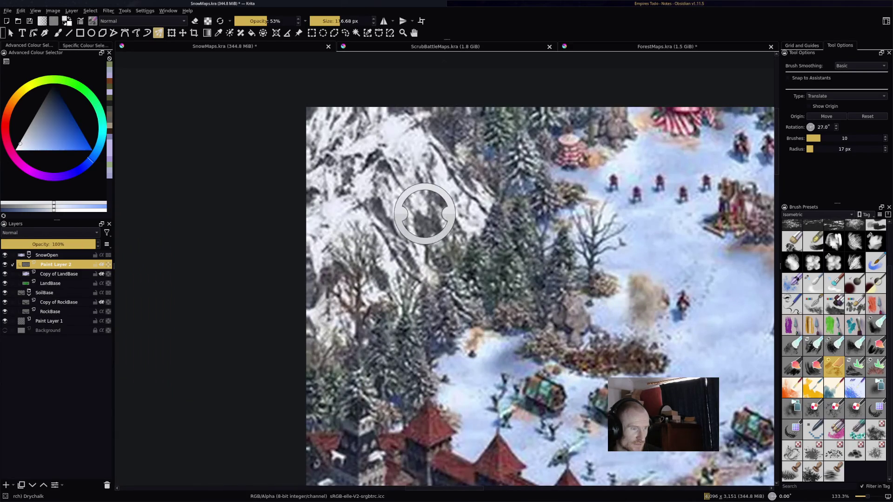
scroll(424, 188, "down", 5)
scroll(448, 253, "up", 3)
scroll(447, 254, "up", 1)
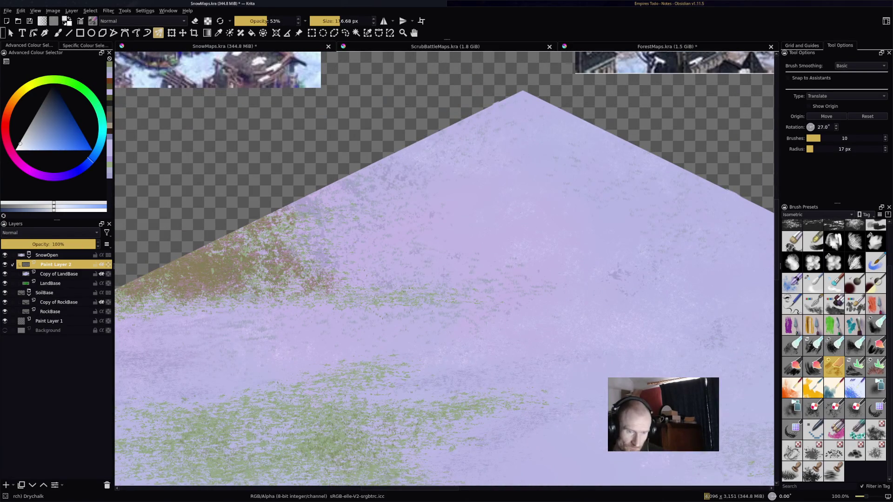
Step: Select a smaller Cliffbrush preset with plain freehand painting instead of the multibrush
key("slash")
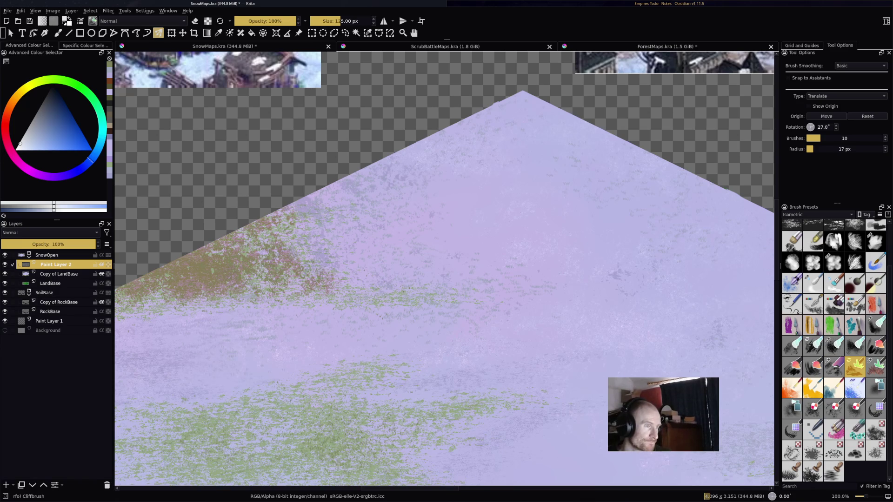
key("bracketleft")
key("bracketleft")
key("bracketleft")
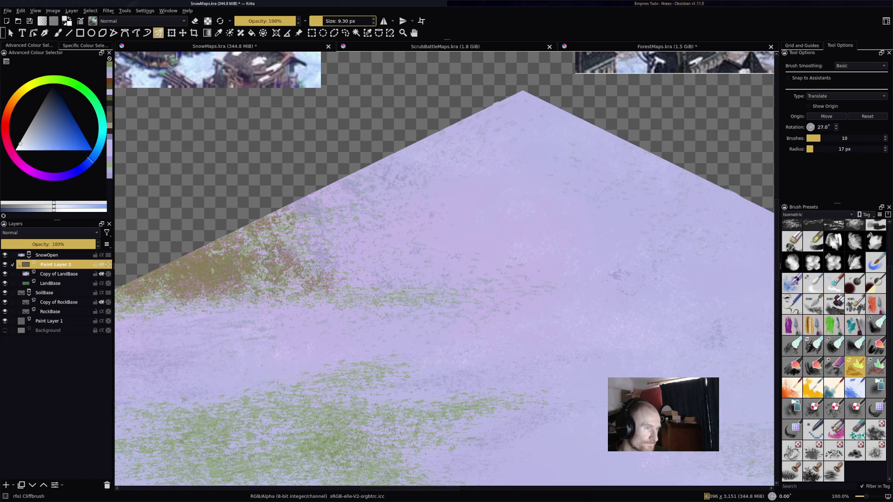
scroll(428, 193, "up", 1)
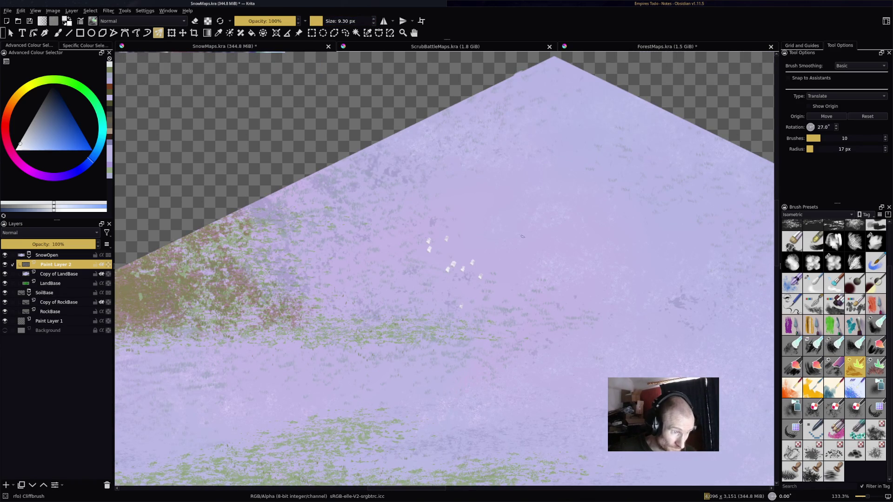
key("b")
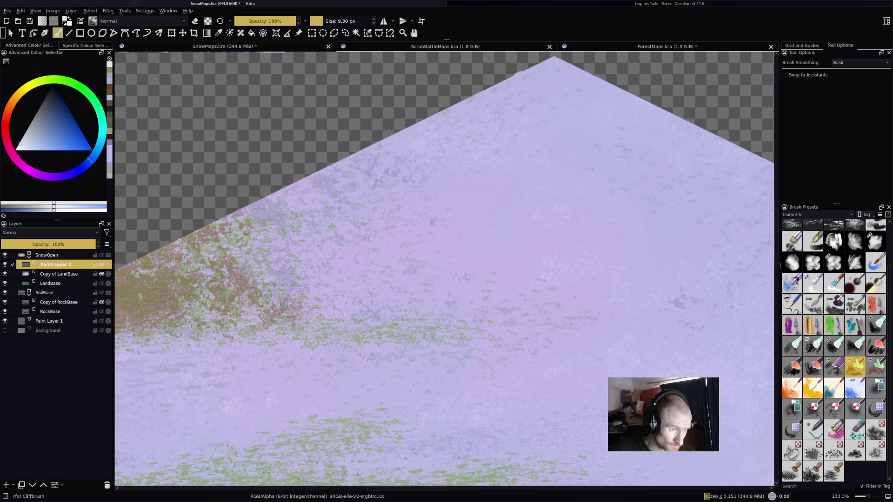
Step: Lighten the colour toward a pale purple-white and paint small whitish dabs on the snow
left_click(424, 241, "ctrl")
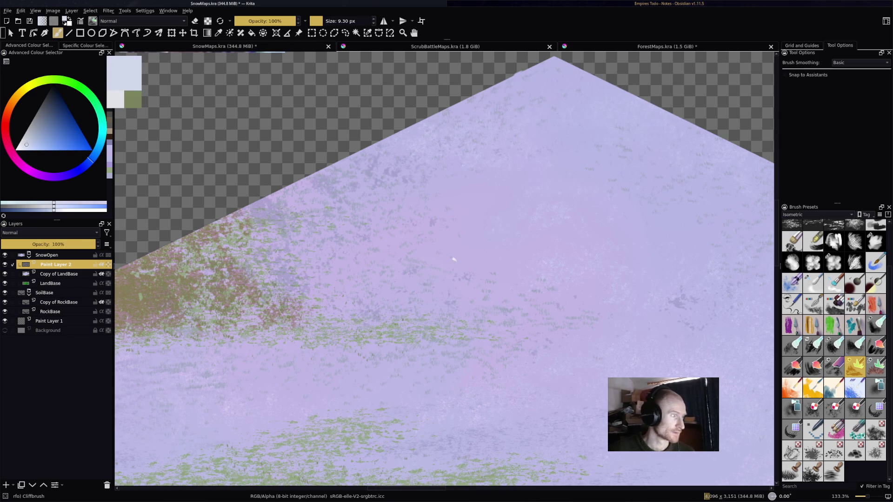
left_click(30, 144)
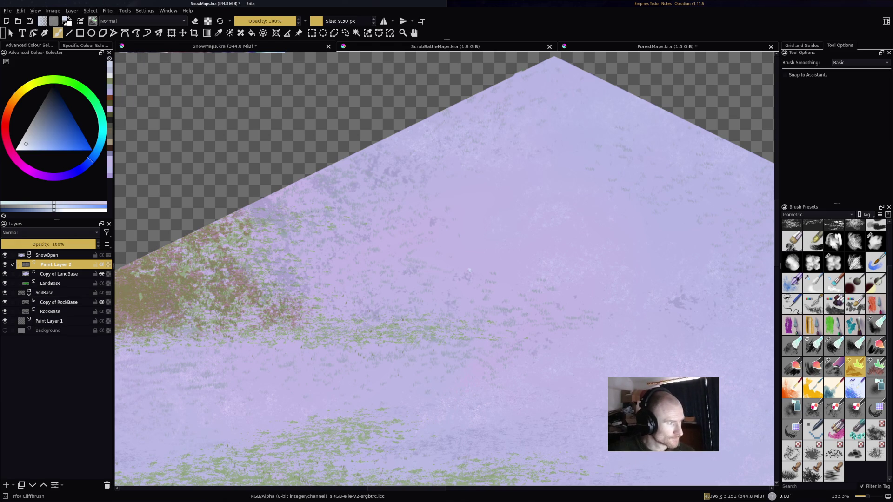
left_click(68, 173)
left_click(25, 144)
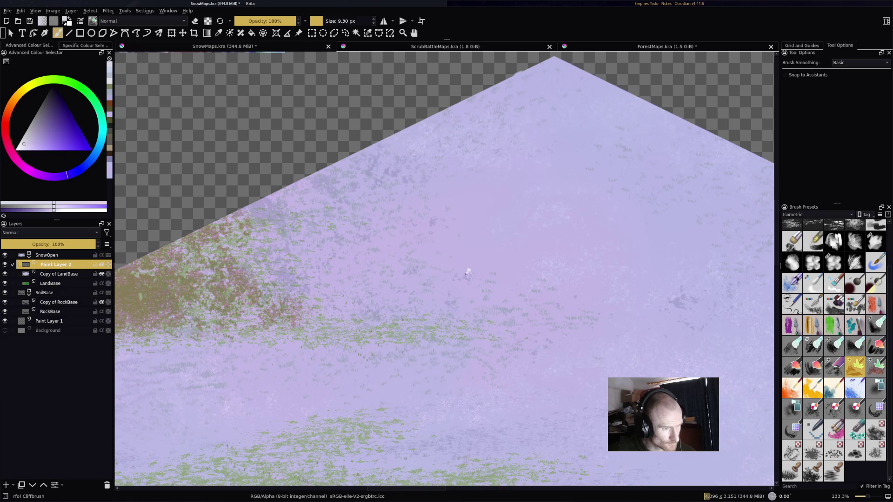
left_click_drag(468, 271, 475, 274)
left_click(474, 273)
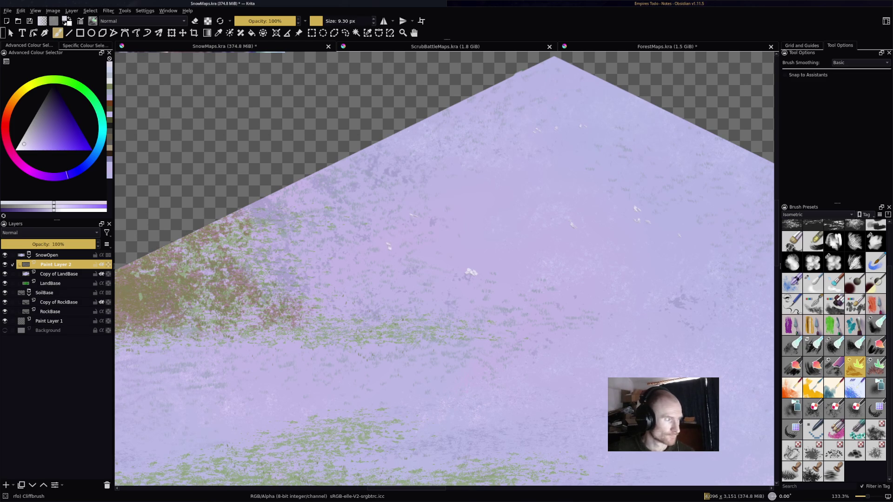
left_click(36, 126)
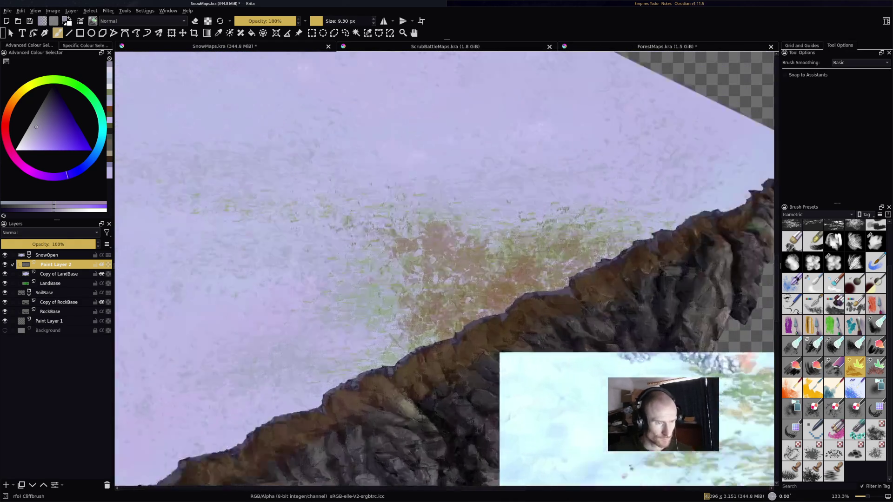
scroll(558, 268, "up", 2)
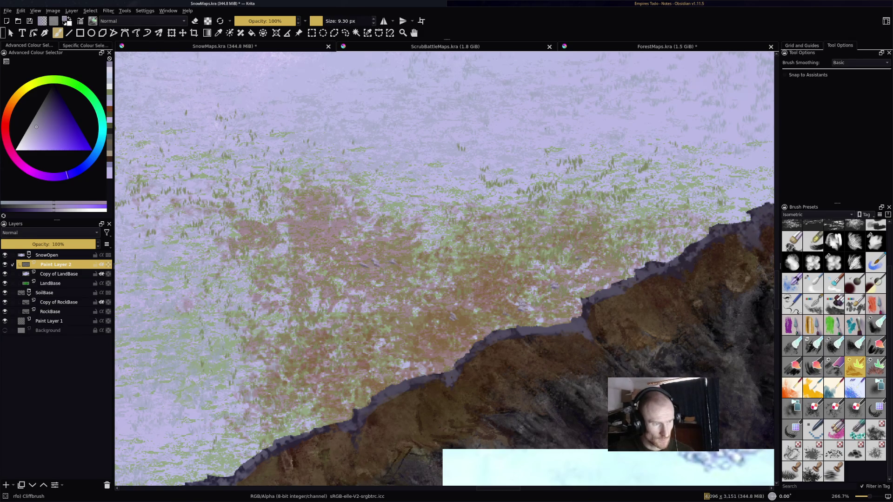
Step: Dab small white snow clumps across several parts of the lavender snowfield
scroll(417, 303, "down", 3)
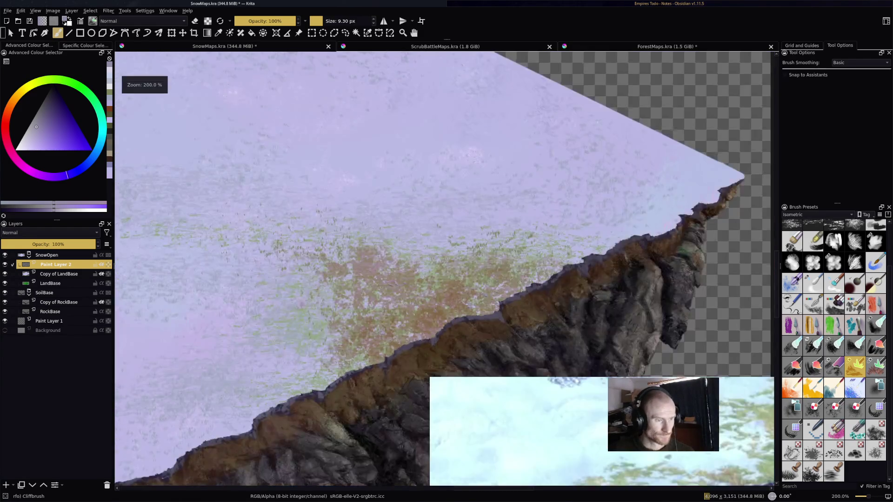
left_click_drag(279, 84, 403, 168)
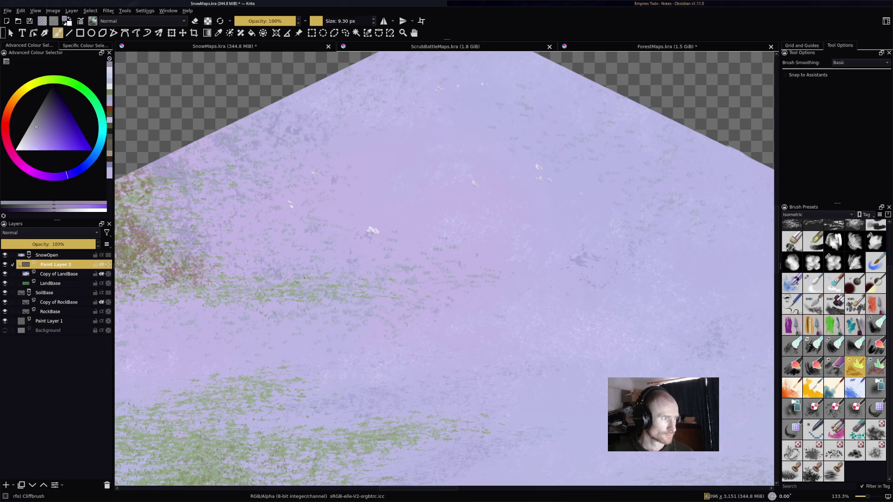
left_click_drag(355, 322, 633, 196)
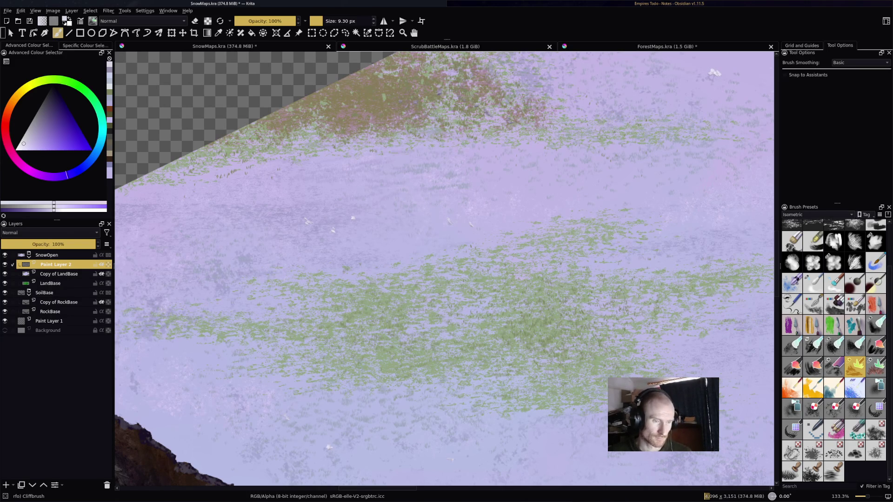
left_click(700, 222)
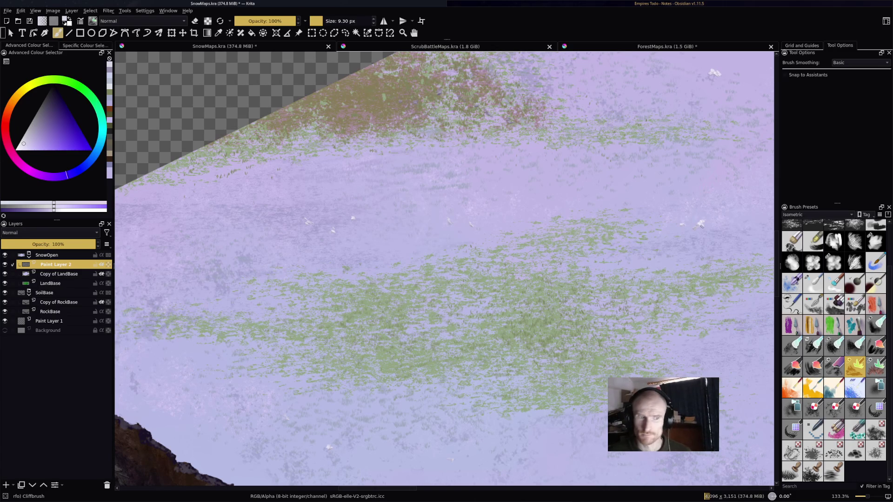
left_click_drag(701, 223, 424, 225)
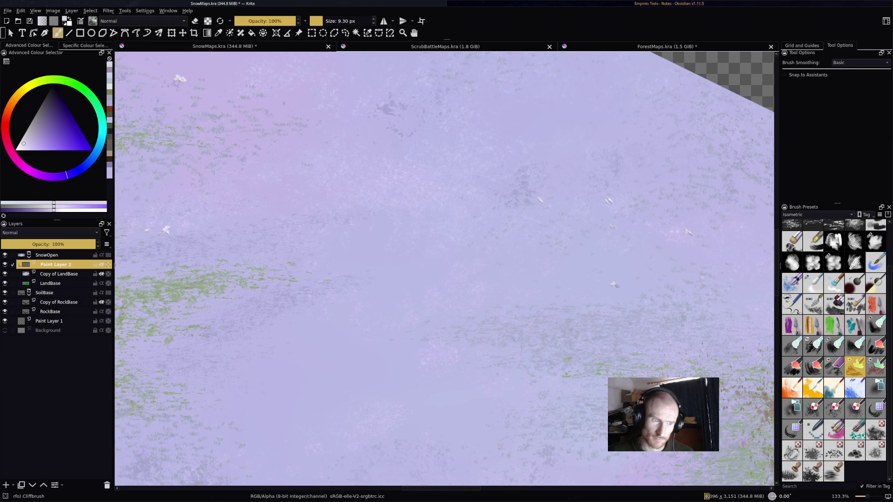
scroll(747, 215, "down", 3)
scroll(716, 166, "up", 5)
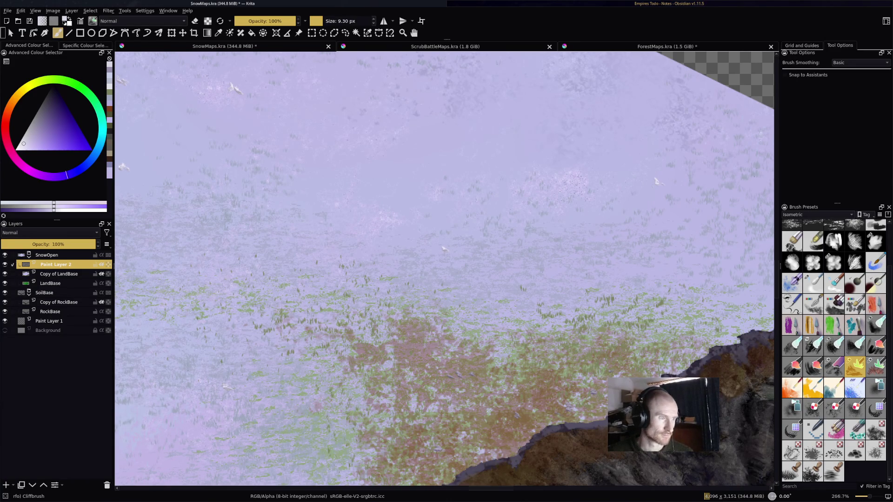
scroll(445, 249, "up", 2)
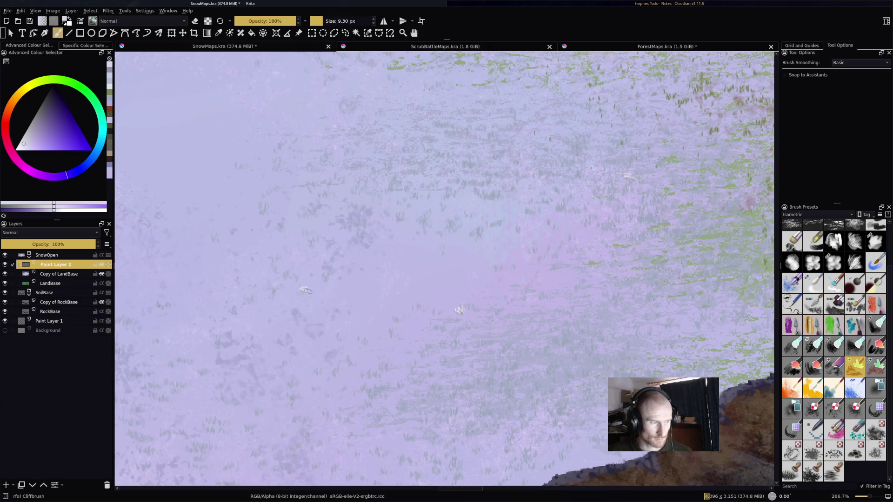
scroll(434, 270, "down", 2)
scroll(566, 180, "up", 2)
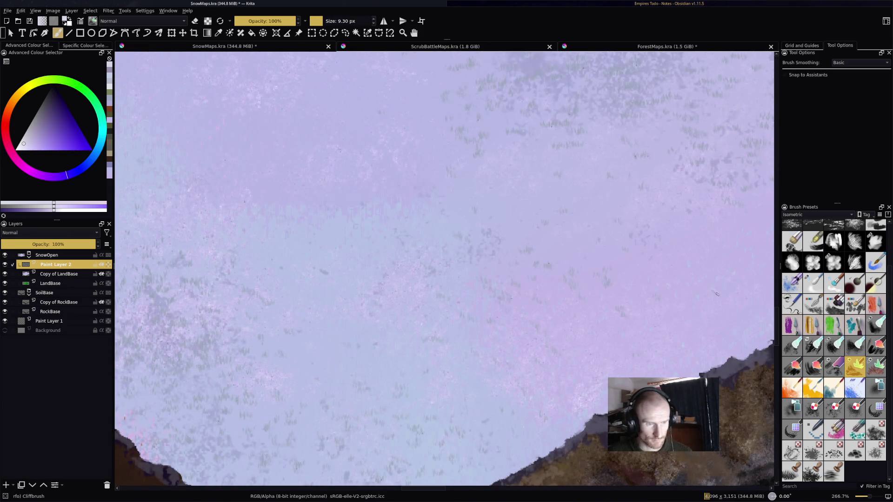
left_click_drag(418, 351, 418, 204)
left_click(408, 212)
left_click(512, 176)
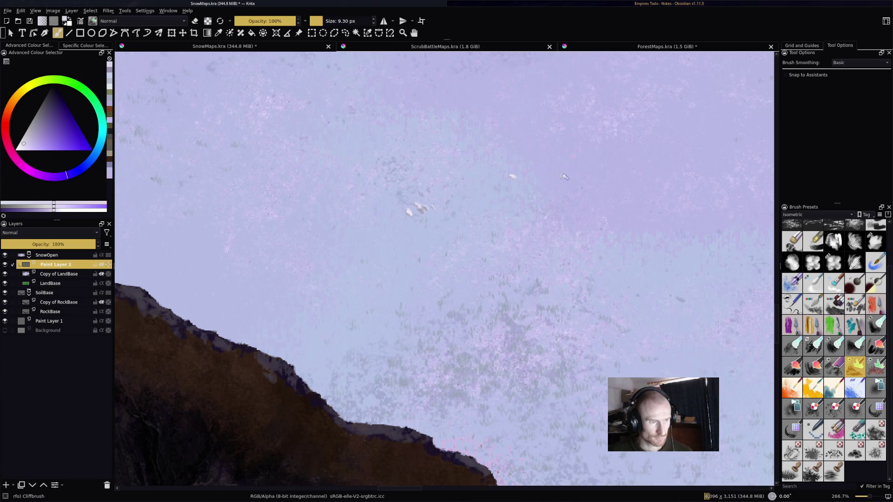
Step: Add light blue snow dabs above the cliff, then make Copy of RockBase the active layer
left_click(125, 82, "ctrl")
left_click(165, 148)
left_click(210, 124)
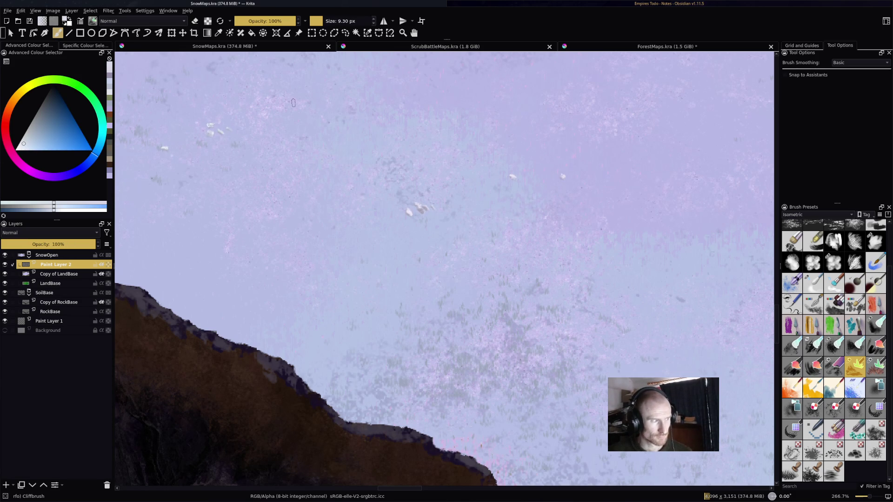
scroll(290, 136, "down", 1)
scroll(290, 136, "up", 1)
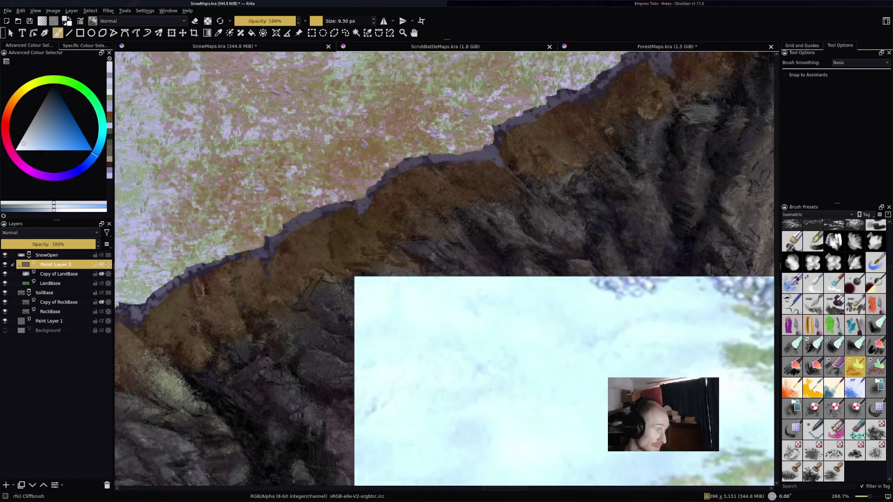
left_click(60, 302)
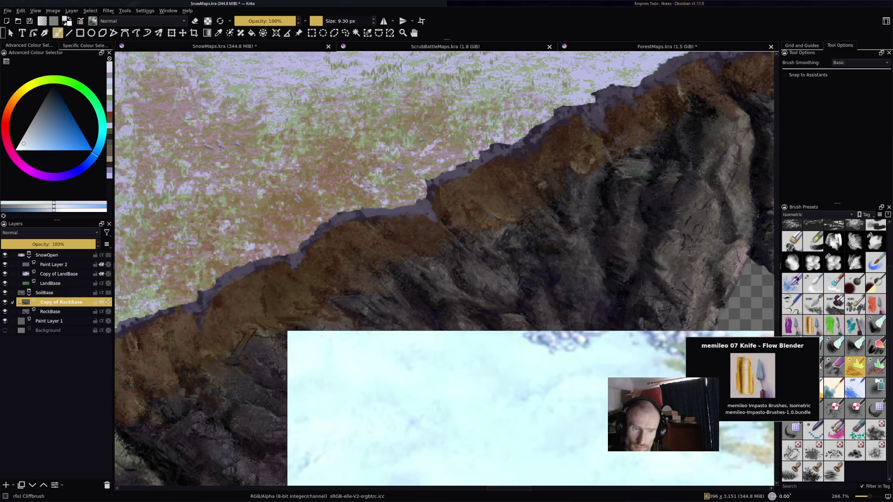
Step: Choose the memileo 07 Knife - Flow Blender preset, sample the cliff's orange-brown, and enlarge the brush
left_click(813, 324)
scroll(474, 196, "up", 2)
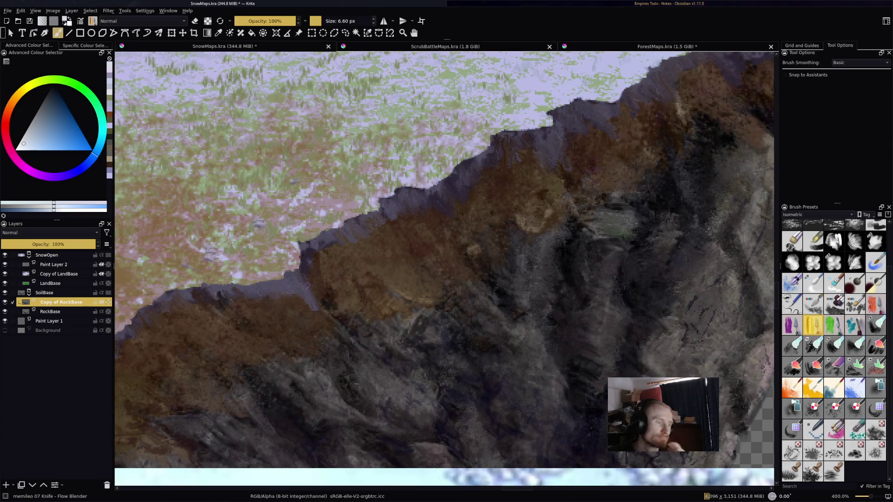
left_click(389, 269, "ctrl")
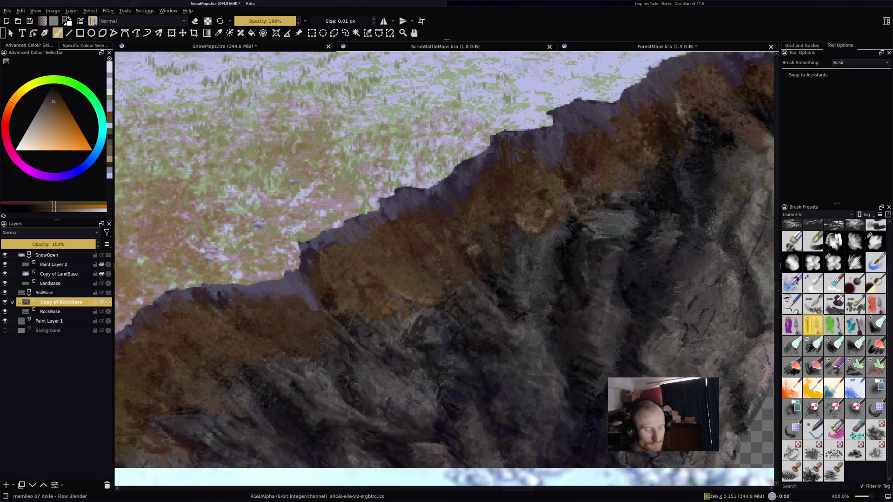
left_click_drag(447, 269, 378, 308)
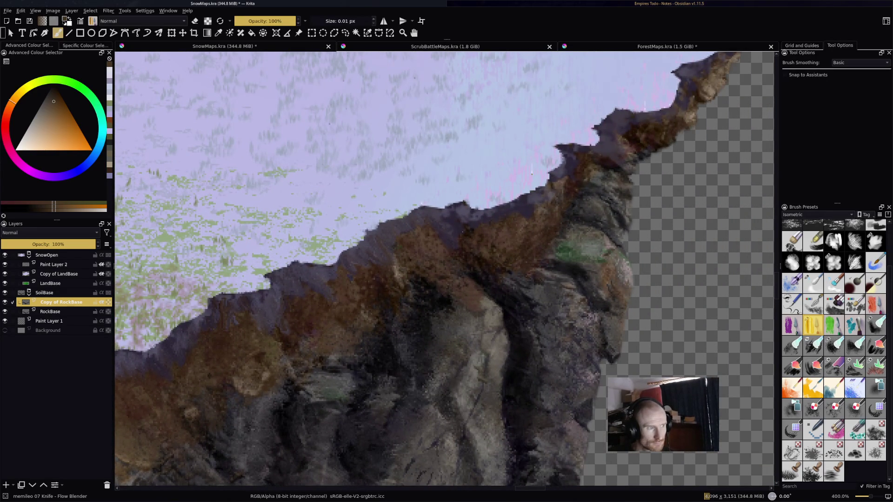
key("bracketright")
key("bracketright")
key("bracketright")
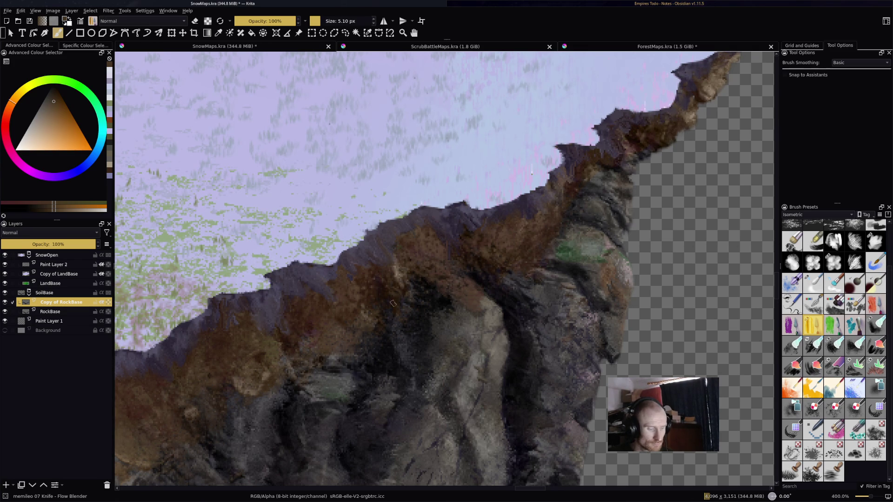
Step: Smudge and darken several stretches of the cliff's upper rim with knife-blender strokes
scroll(704, 72, "down", 3)
scroll(696, 69, "down", 3)
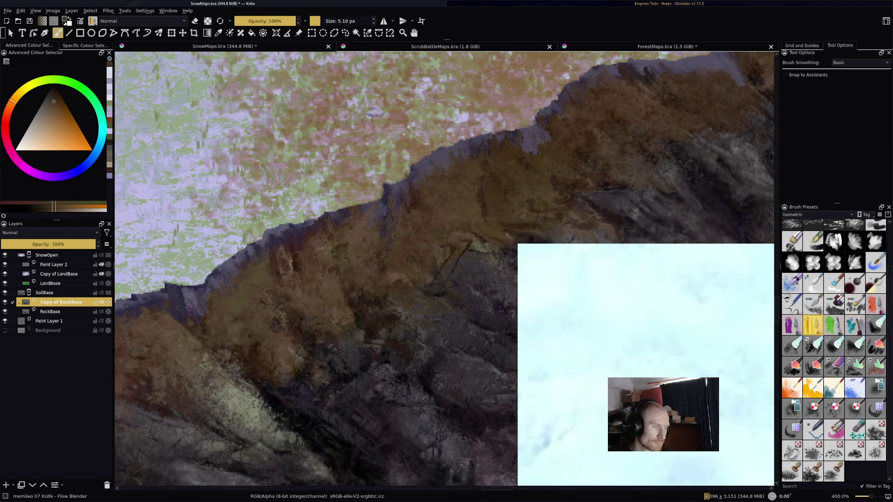
left_click_drag(210, 276, 512, 141)
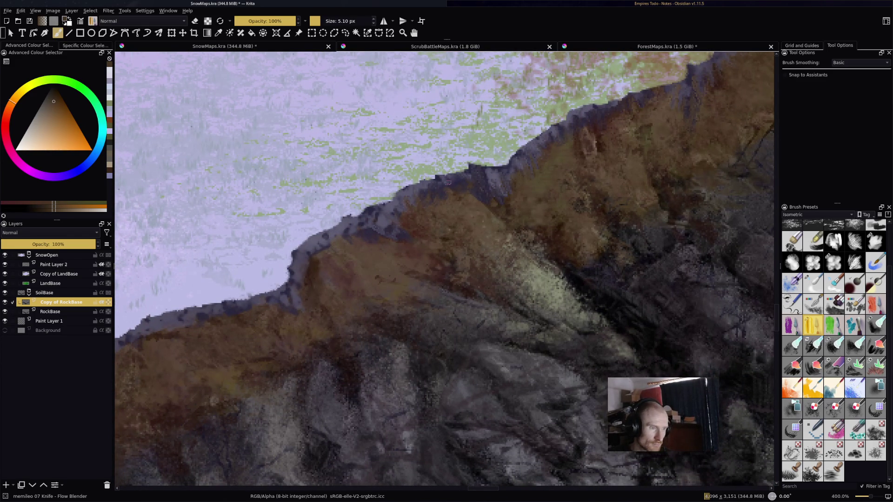
mouse_move(365, 222)
left_mouse_down()
mouse_move(356, 233)
mouse_move(347, 227)
left_mouse_up()
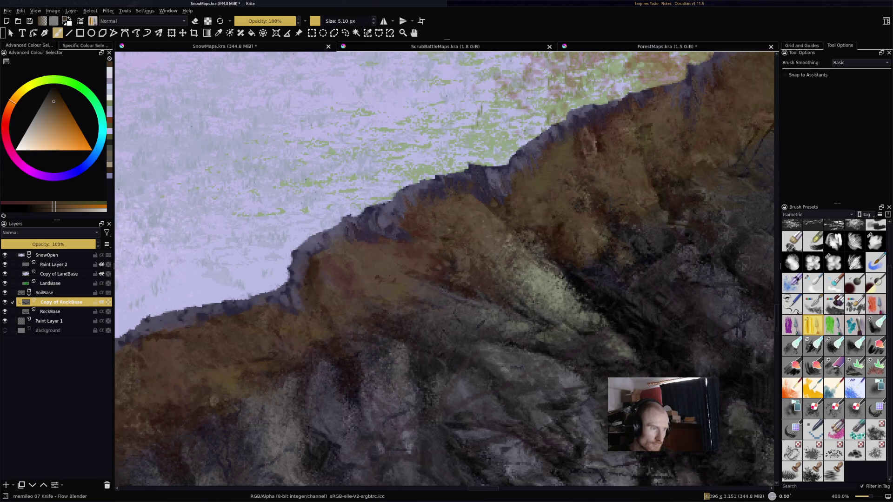
mouse_move(317, 261)
left_mouse_down()
mouse_move(300, 253)
mouse_move(310, 284)
left_mouse_up()
left_click_drag(205, 333, 273, 308)
mouse_move(399, 244)
left_mouse_down()
mouse_move(418, 215)
mouse_move(444, 221)
mouse_move(439, 213)
mouse_move(498, 199)
left_mouse_up()
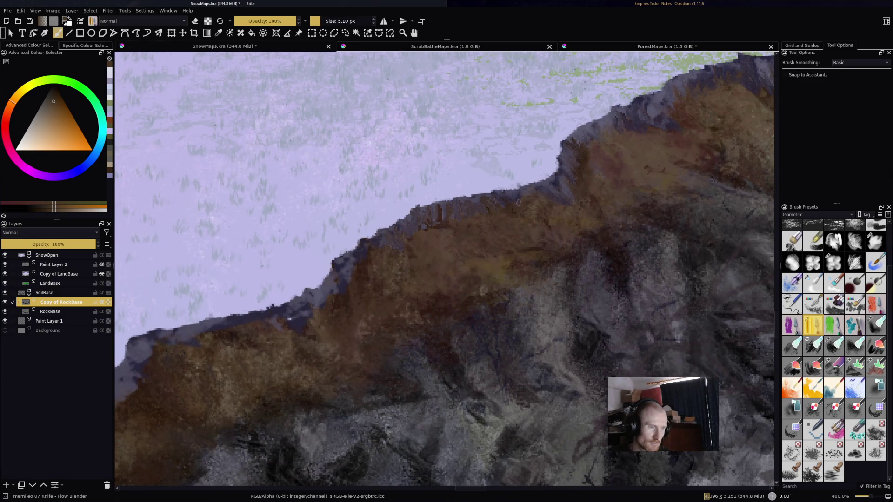
mouse_move(346, 269)
left_mouse_down()
mouse_move(333, 277)
mouse_move(353, 267)
mouse_move(353, 254)
mouse_move(364, 264)
mouse_move(338, 293)
mouse_move(324, 294)
left_mouse_up()
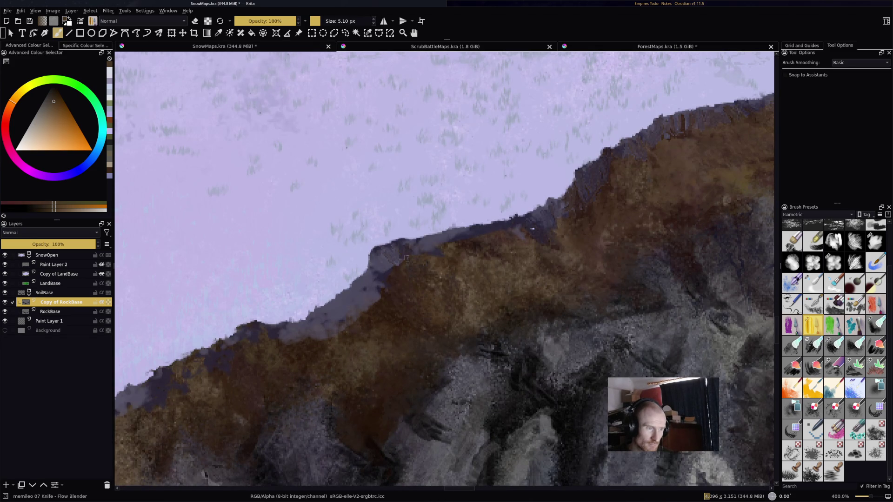
mouse_move(385, 255)
left_mouse_down()
mouse_move(380, 279)
mouse_move(378, 257)
mouse_move(380, 275)
mouse_move(376, 268)
mouse_move(396, 249)
mouse_move(431, 252)
mouse_move(493, 227)
left_mouse_up()
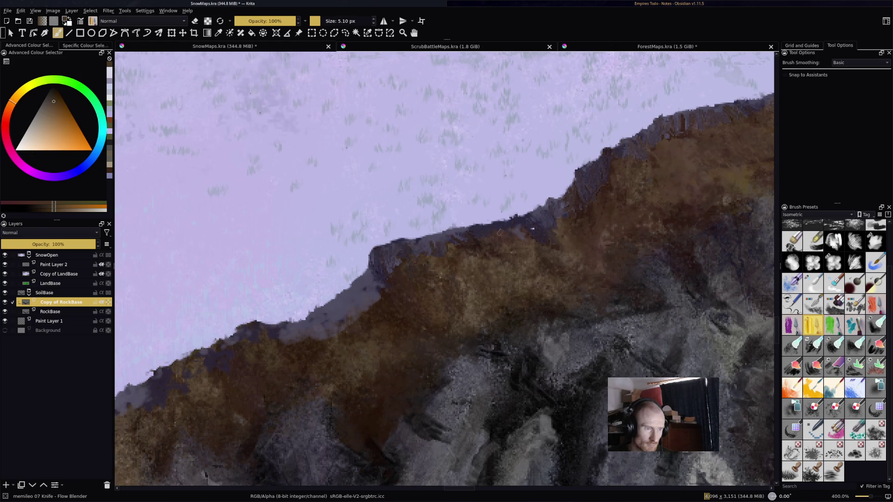
mouse_move(386, 289)
left_mouse_down()
mouse_move(362, 303)
mouse_move(353, 325)
mouse_move(328, 328)
mouse_move(322, 343)
mouse_move(282, 342)
mouse_move(309, 339)
left_mouse_up()
mouse_move(548, 182)
left_mouse_down()
mouse_move(478, 233)
mouse_move(498, 236)
mouse_move(470, 228)
mouse_move(472, 240)
mouse_move(448, 239)
left_mouse_up()
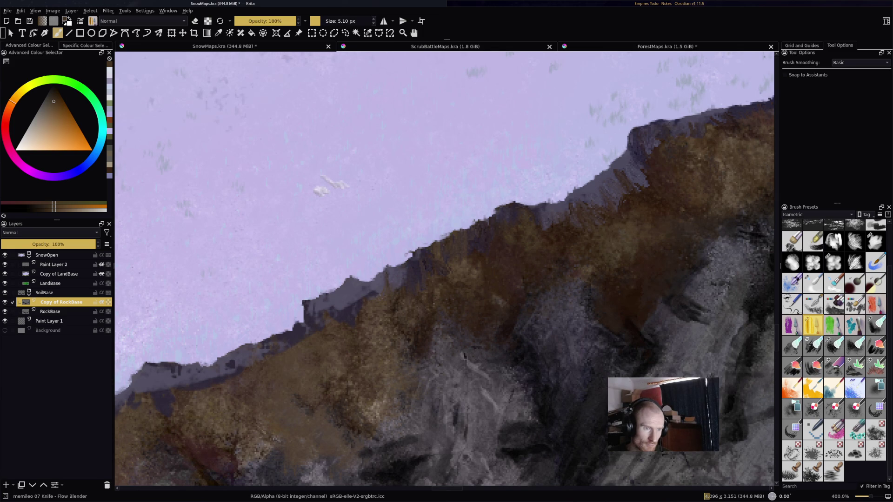
Step: Add more dark knife strokes to the cliff, pan along the ridge to the valley, and pick a new colour
mouse_move(368, 292)
left_mouse_down()
mouse_move(357, 308)
mouse_move(352, 302)
left_mouse_up()
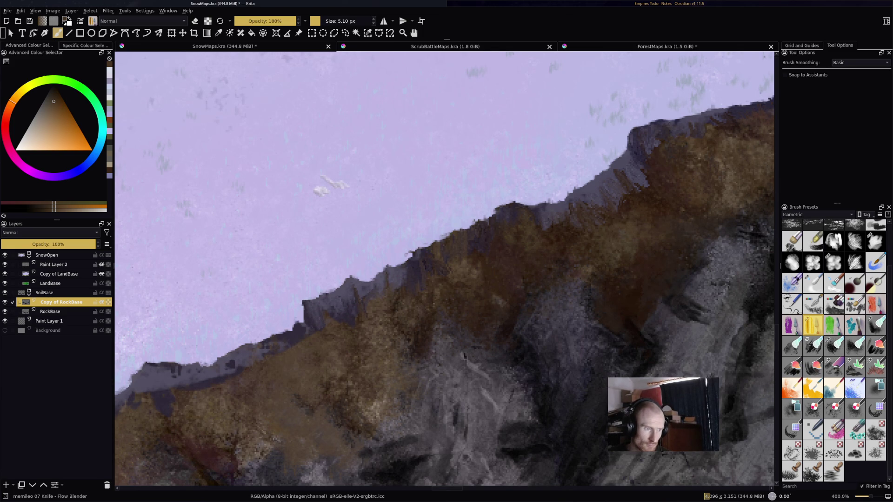
mouse_move(365, 296)
left_mouse_down()
mouse_move(428, 226)
mouse_move(439, 219)
mouse_move(445, 231)
mouse_move(444, 205)
mouse_move(430, 209)
mouse_move(439, 219)
mouse_move(500, 207)
left_mouse_up()
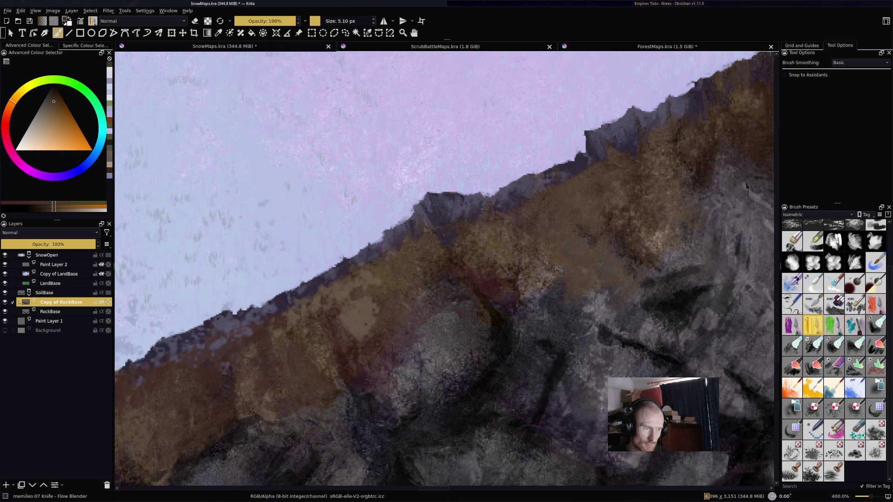
left_click_drag(377, 260, 460, 227)
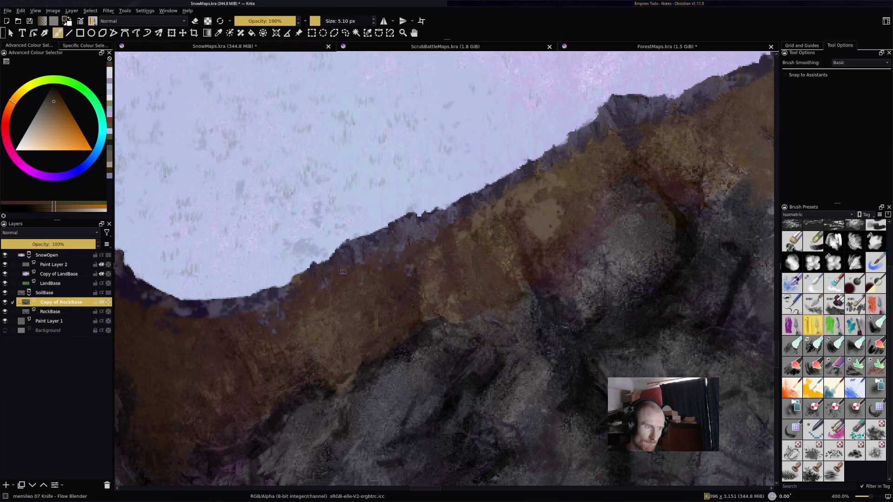
left_click_drag(309, 279, 444, 200)
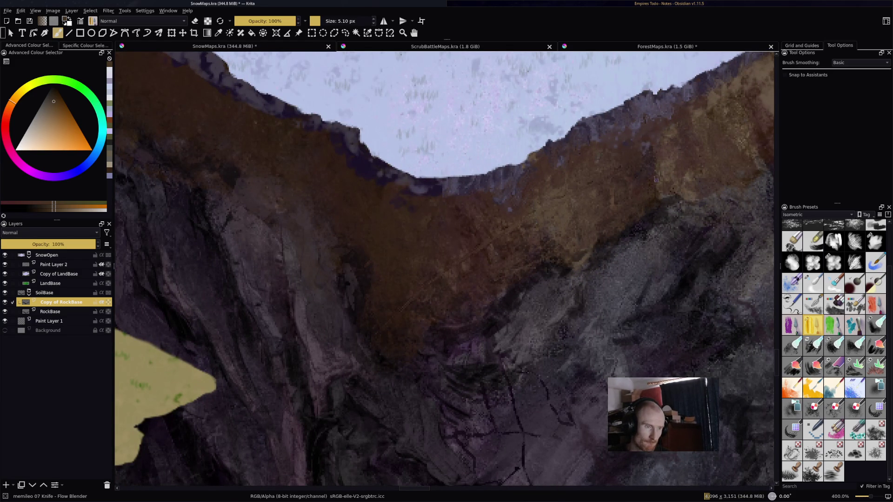
left_click(567, 205, "ctrl")
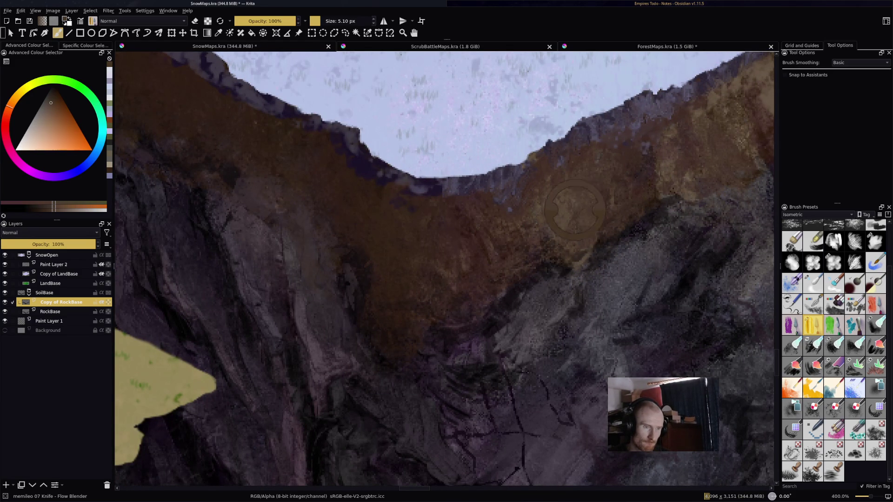
Step: Brush faint strokes of newly picked colours onto the cliff
left_click_drag(538, 200, 569, 240)
left_click(621, 211, "ctrl")
mouse_move(618, 213)
left_mouse_down()
mouse_move(586, 205)
mouse_move(593, 214)
mouse_move(403, 335)
mouse_move(243, 375)
mouse_move(200, 451)
mouse_move(270, 405)
left_mouse_up()
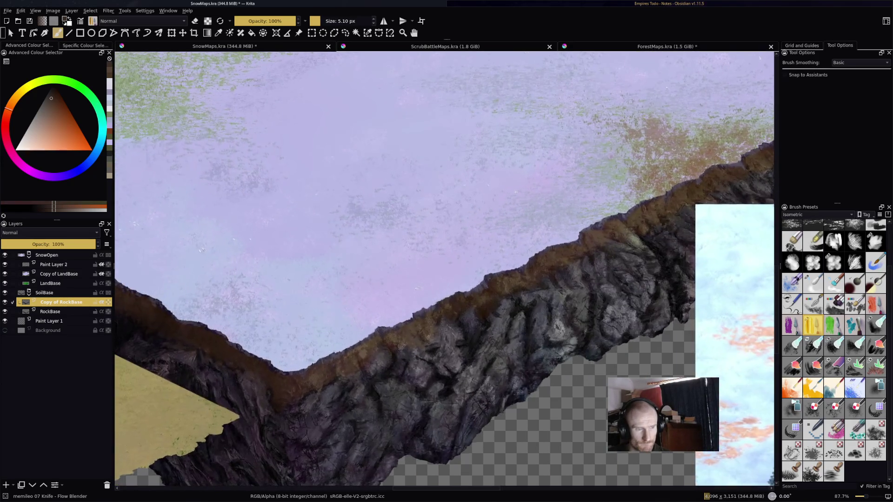
scroll(445, 269, "down", 5)
Step: Switch to the Multibrush tool and select its Radius field for editing
scroll(444, 268, "up", 4)
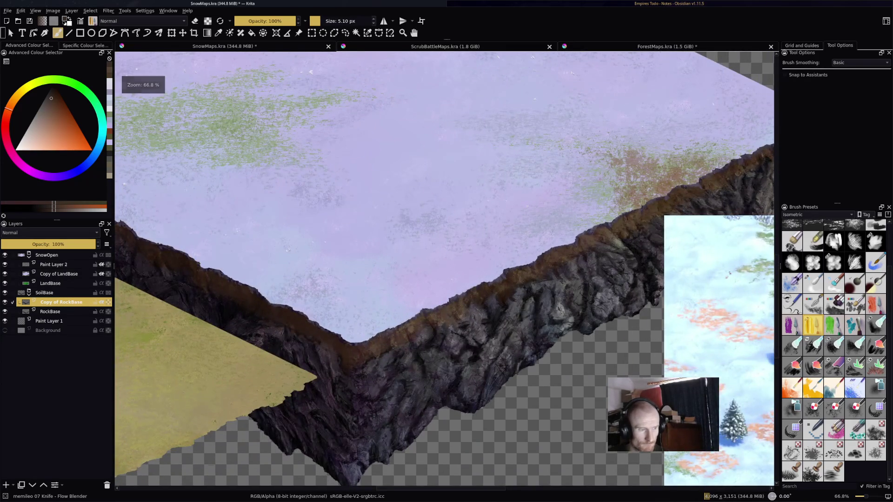
scroll(444, 269, "up", 4)
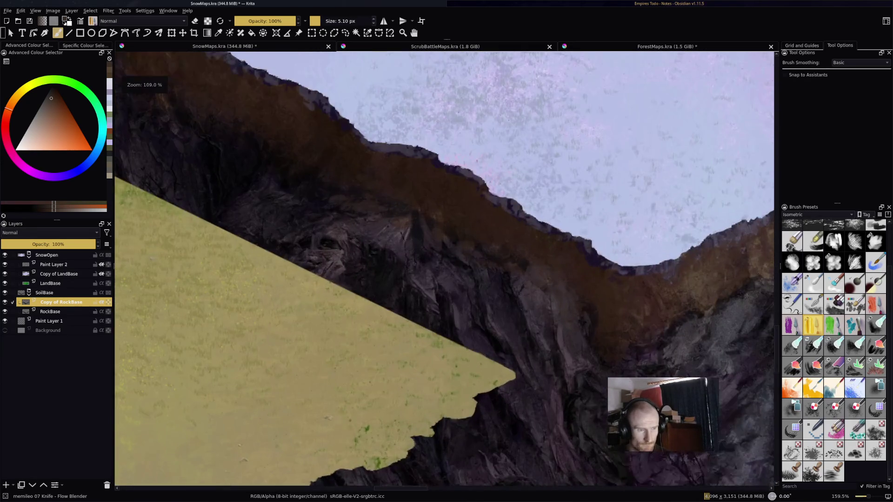
scroll(592, 257, "up", 5)
scroll(593, 257, "down", 2)
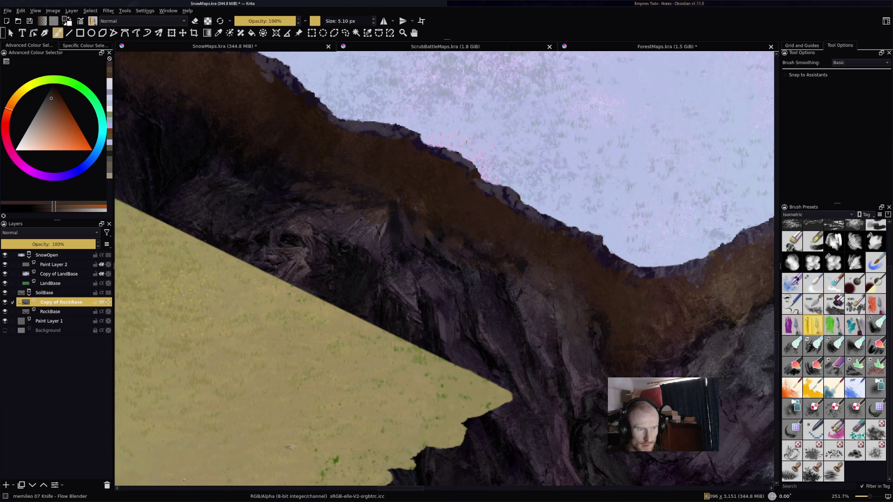
left_click(158, 33)
left_click(841, 149)
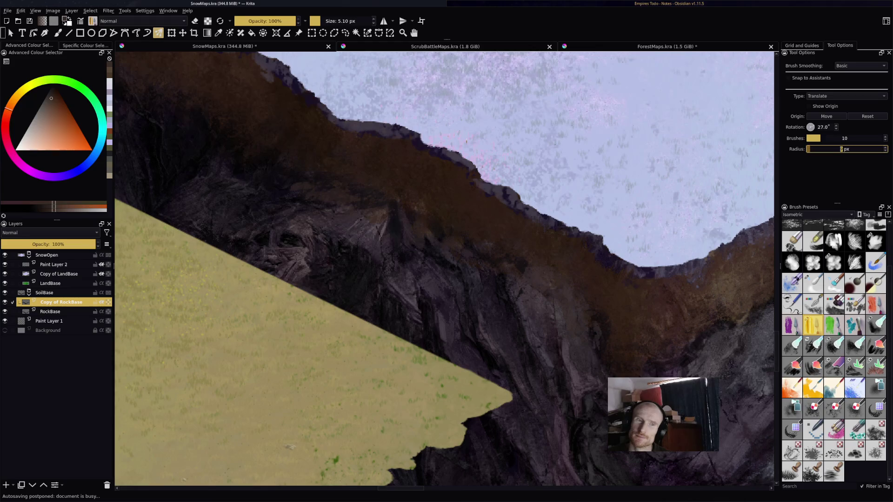
type("23")
Step: Try Multibrush radius values of 3 and 45, then settle on 12 px
key("BackSpace")
type("3")
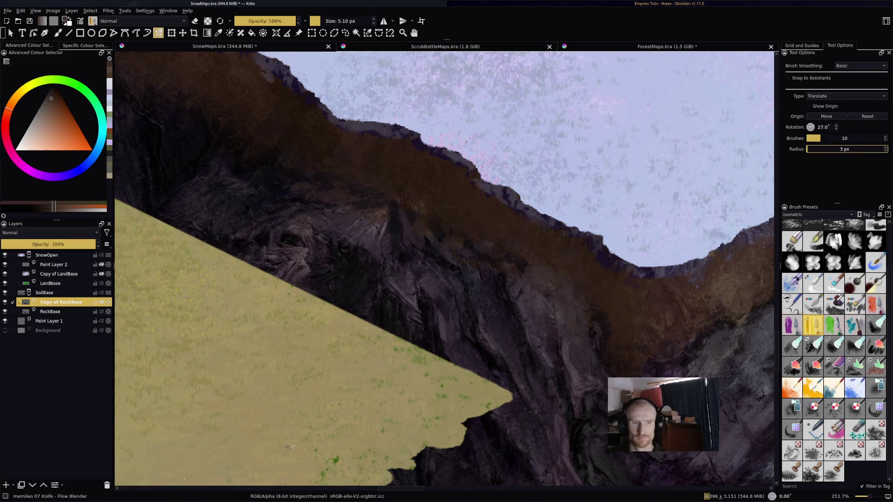
key("Return")
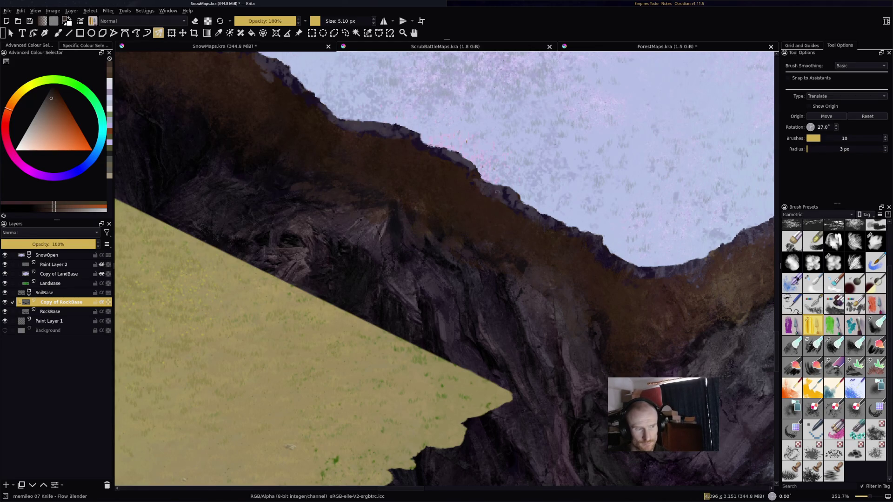
type("4")
type("5")
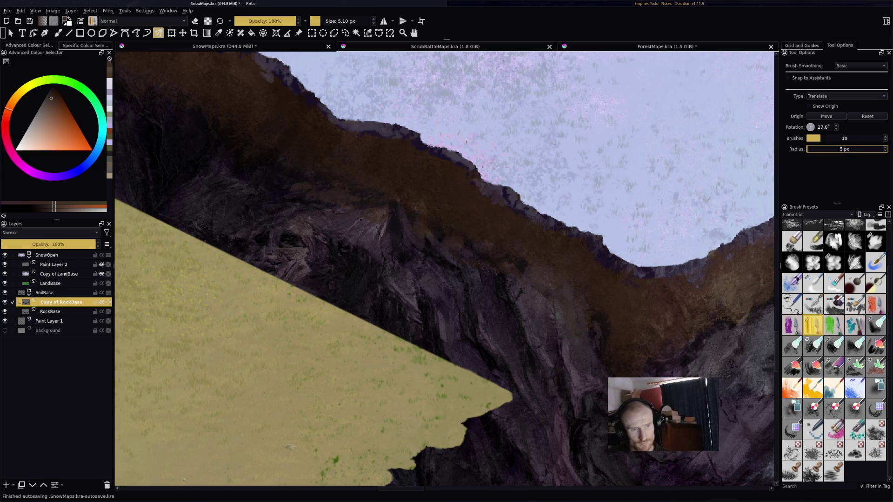
key("Return")
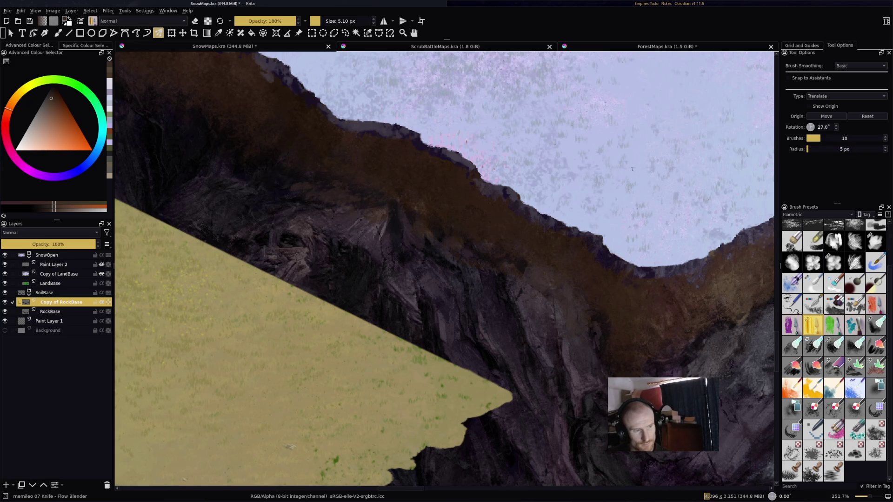
left_click(835, 149)
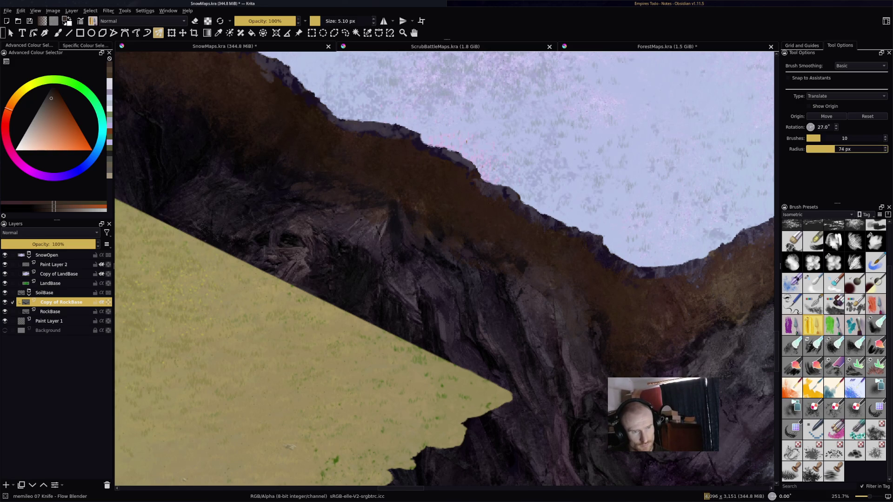
type("12")
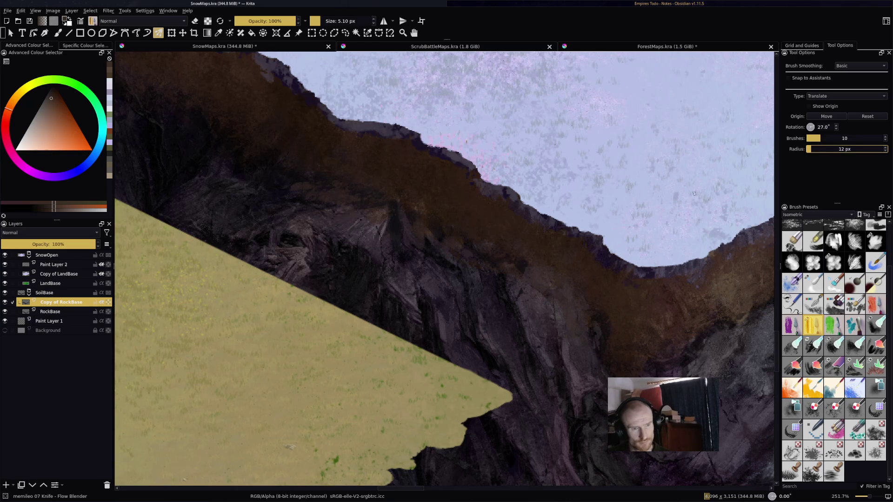
key("Return")
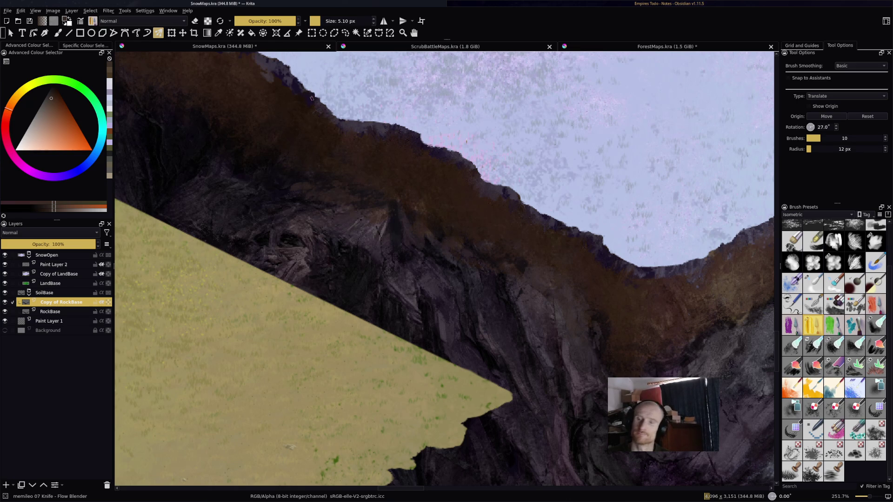
left_click_drag(370, 127, 572, 231)
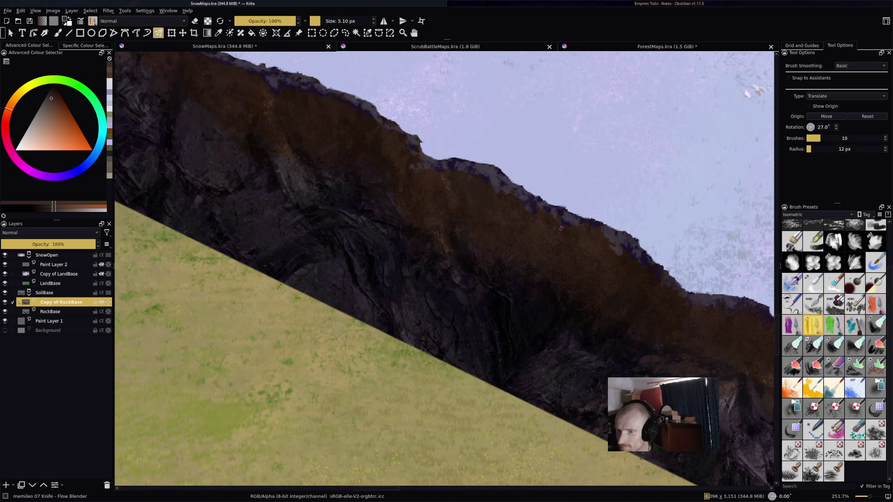
Step: Blend paint along the cliff ridge with the knife blender brush
key("ctrl+s")
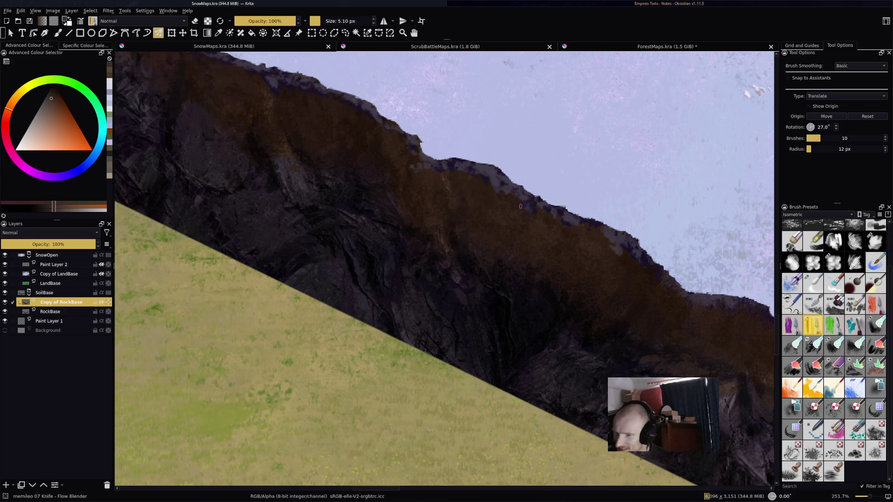
mouse_move(423, 165)
left_mouse_down()
mouse_move(476, 173)
mouse_move(492, 190)
mouse_move(530, 201)
left_mouse_up()
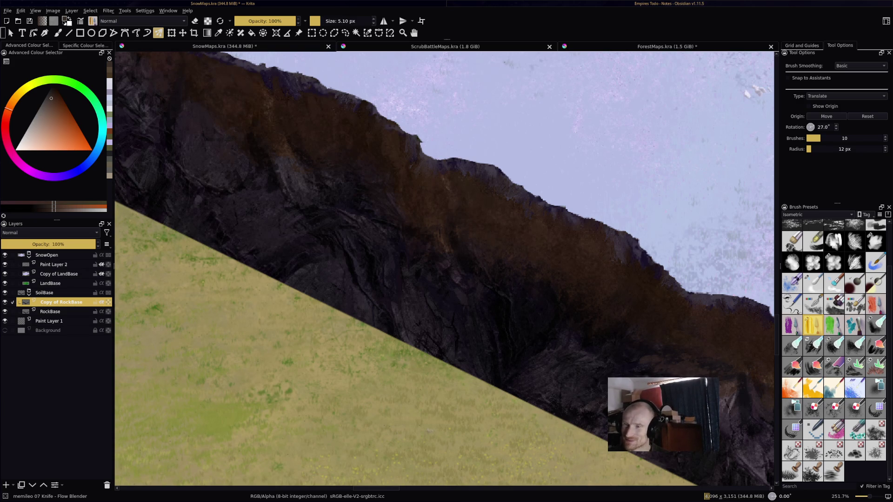
left_click_drag(372, 135, 466, 182)
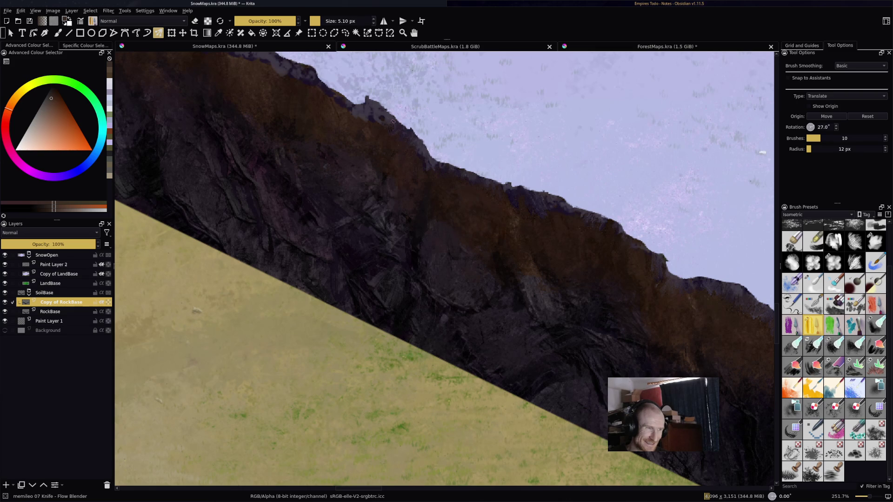
left_click_drag(372, 117, 502, 189)
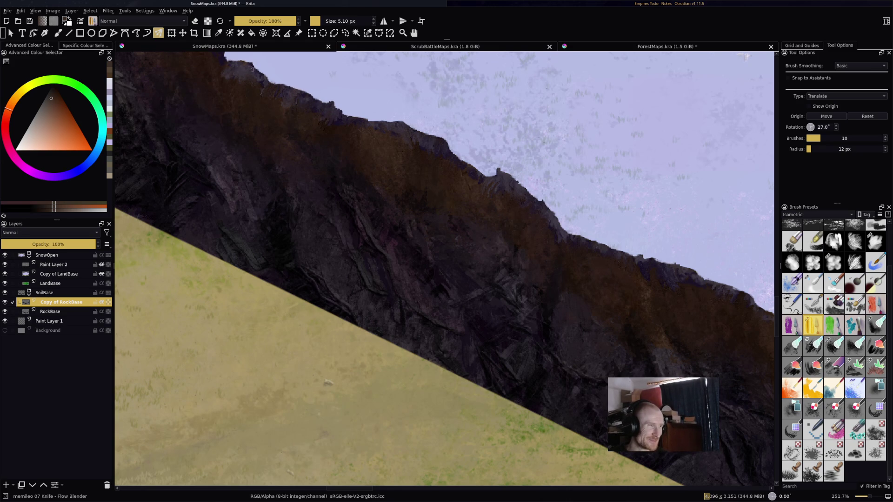
Step: Smear dark rock texture along the cliff's upper edge and save SnowMaps.kra
left_click_drag(327, 135, 357, 153)
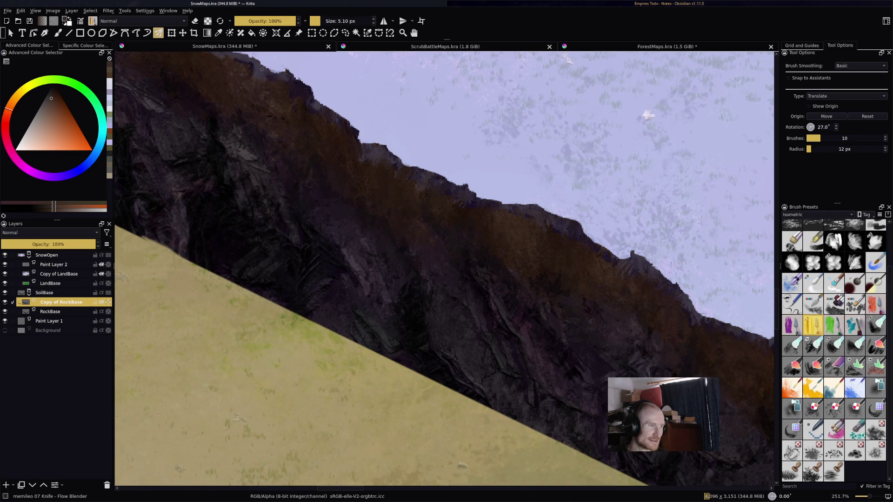
left_click_drag(464, 185, 407, 145)
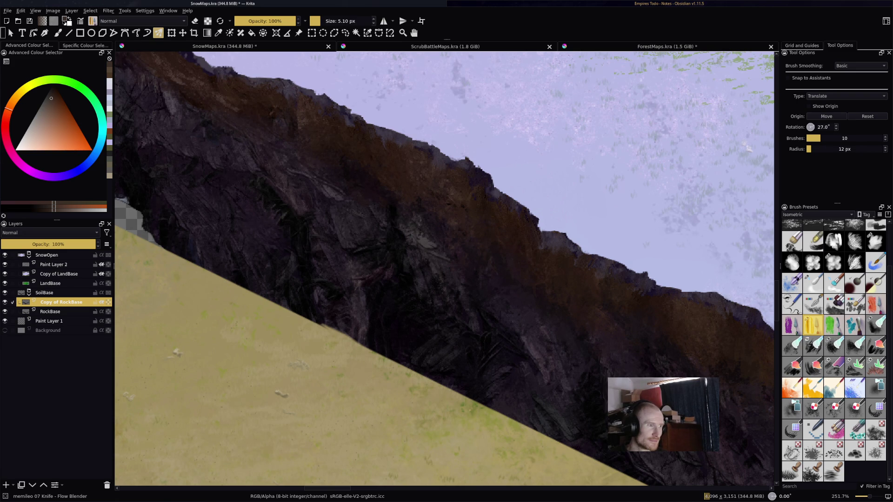
key("ctrl+z")
mouse_move(351, 149)
left_mouse_down()
mouse_move(340, 135)
mouse_move(312, 131)
left_mouse_up()
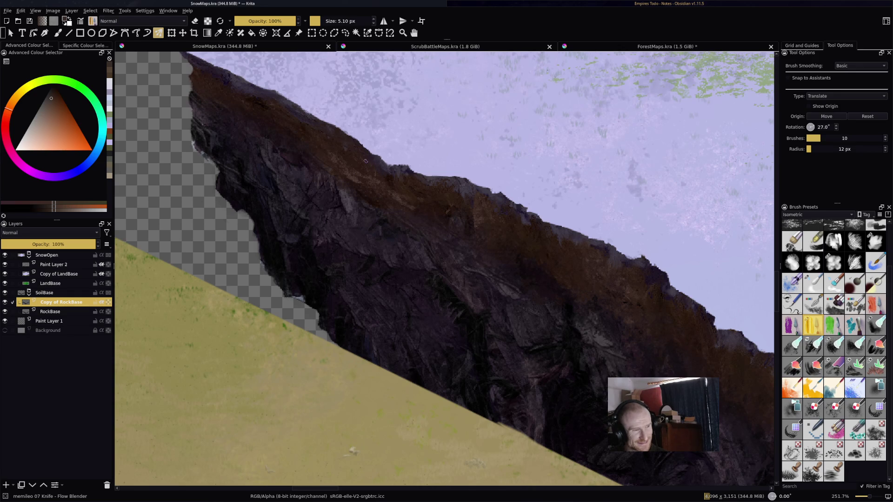
key("ctrl+s")
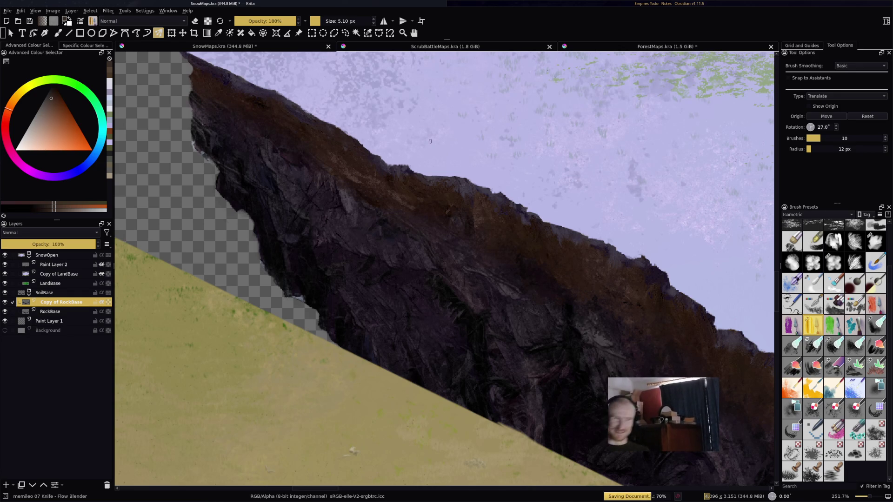
scroll(358, 258, "down", 5)
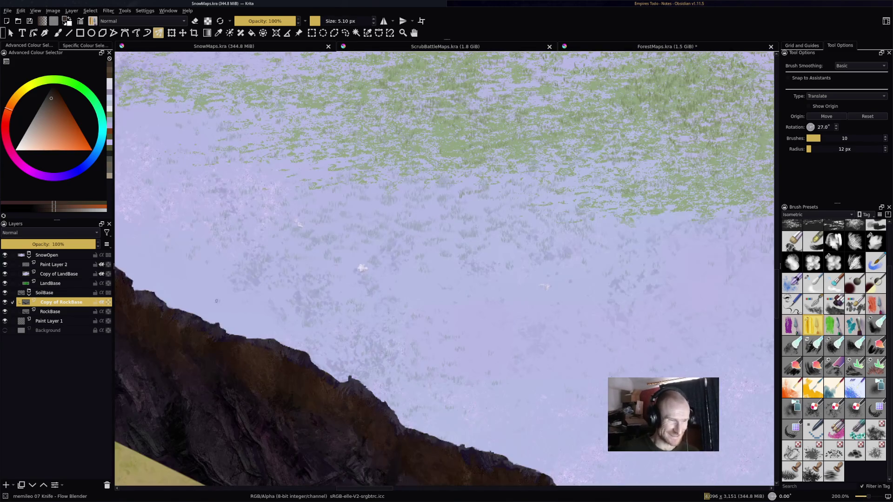
scroll(516, 261, "down", 5)
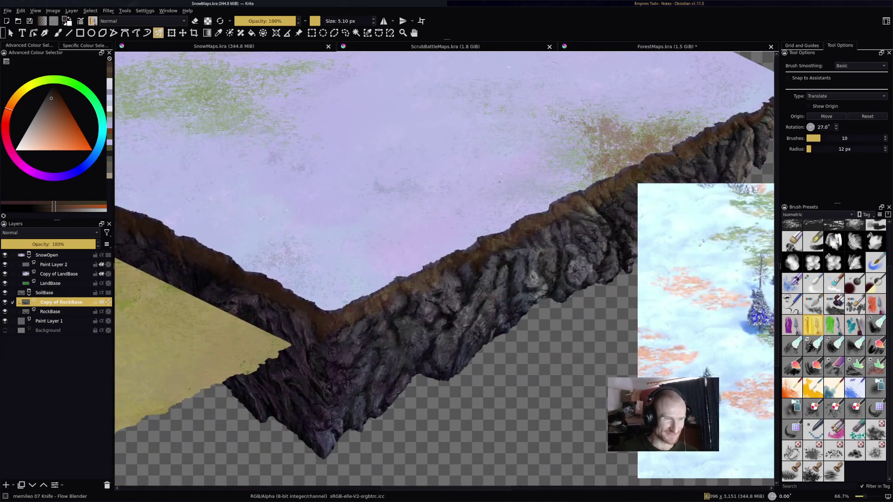
scroll(579, 222, "up", 8)
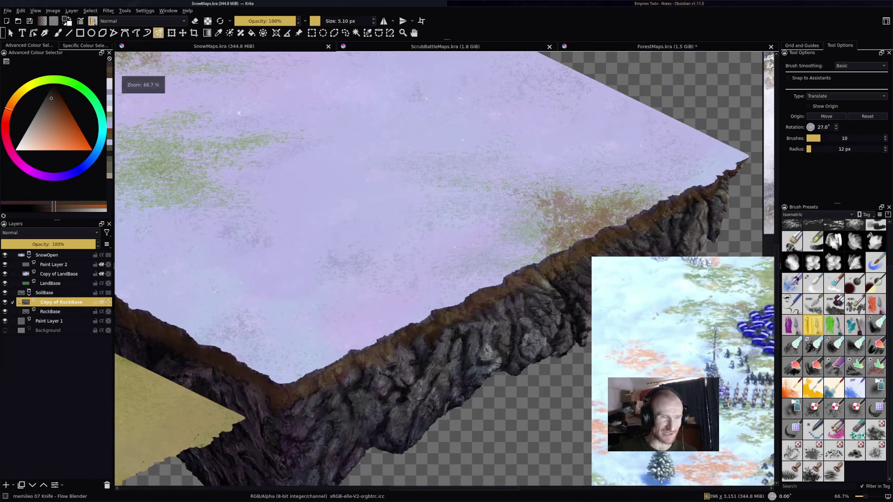
scroll(638, 195, "down", 4)
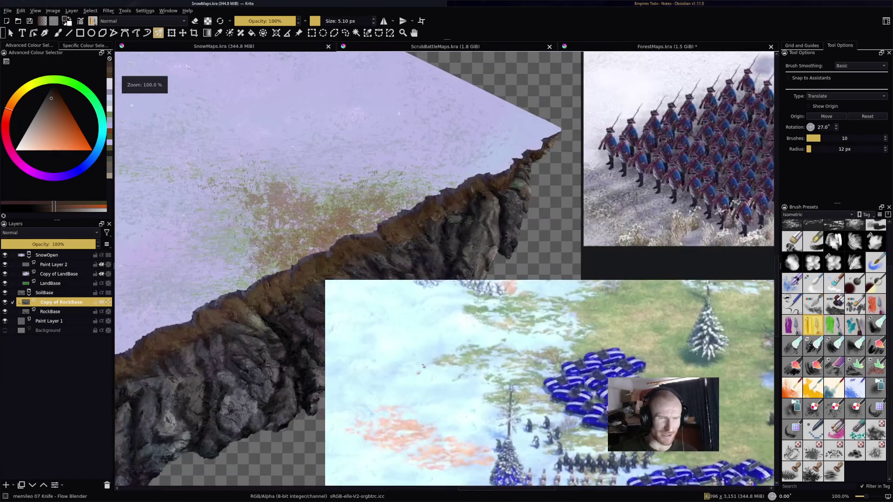
scroll(638, 195, "up", 1)
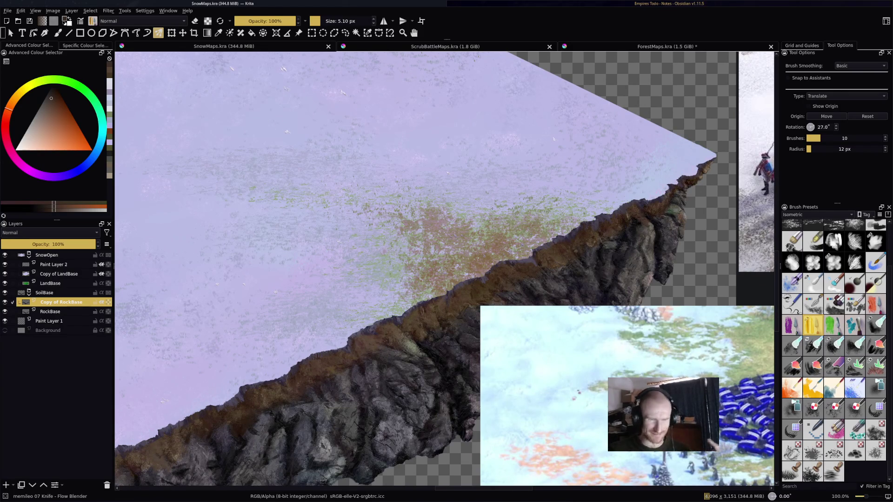
scroll(445, 270, "down", 1)
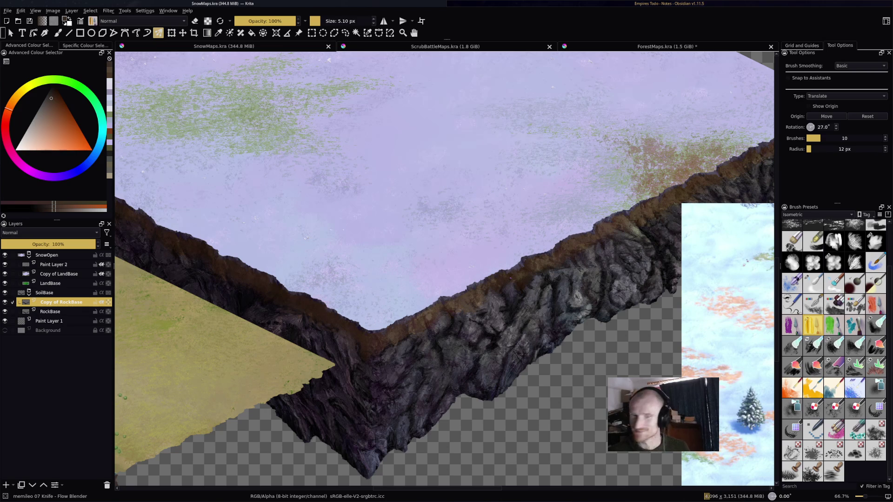
left_click_drag(448, 381, 398, 363)
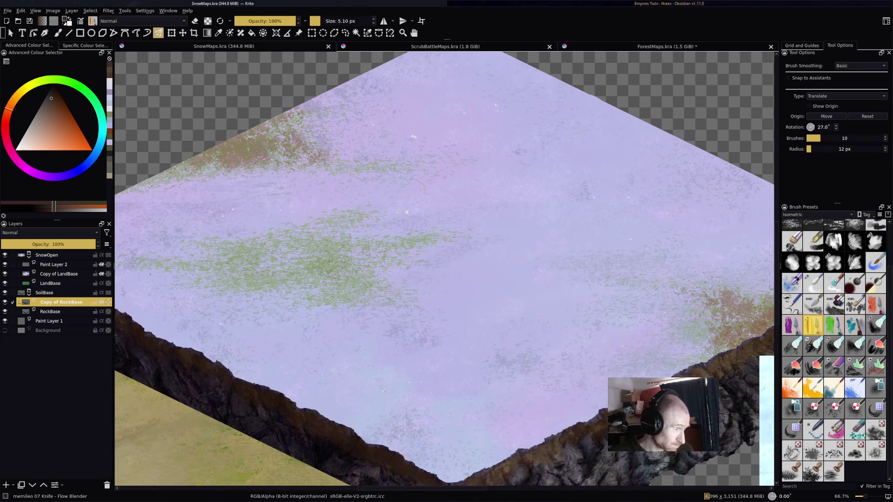
left_click(49, 254)
scroll(445, 270, "down", 1)
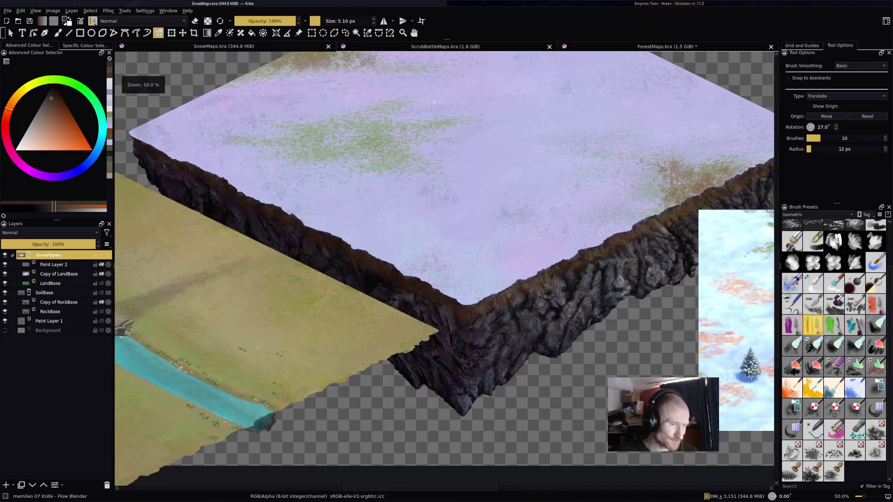
scroll(445, 271, "up", 1)
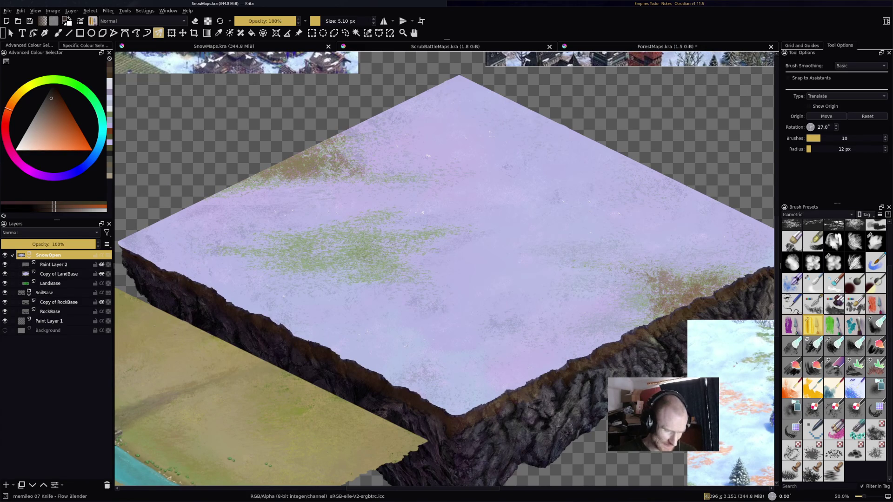
Step: Duplicate the SnowOpen group and rename the copy SnowOpen2
key("ctrl+j")
key("F2")
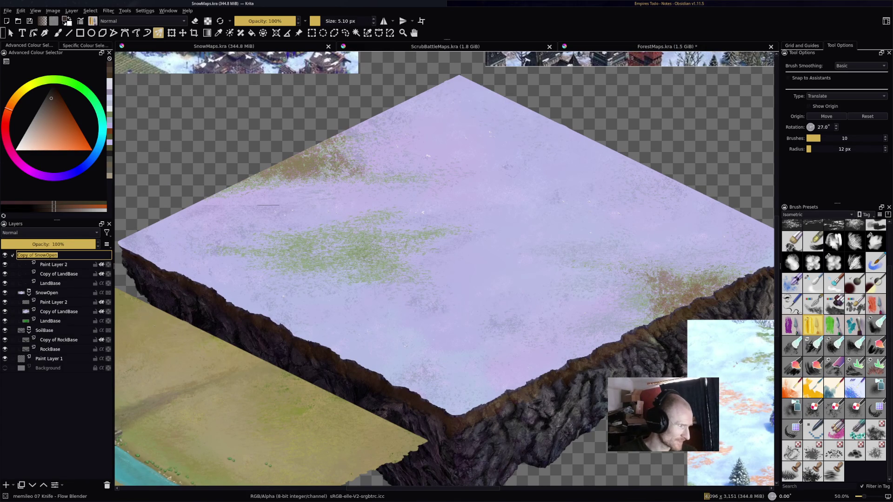
type("S")
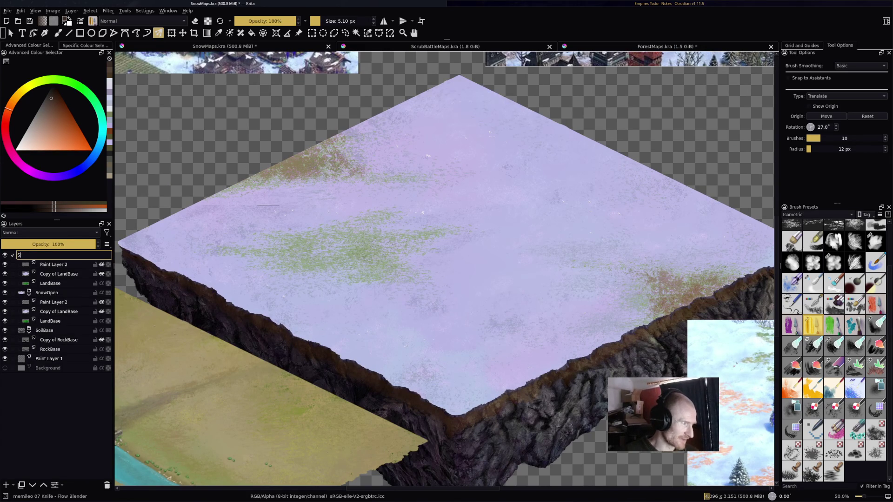
type("nowOpen2")
key("Return")
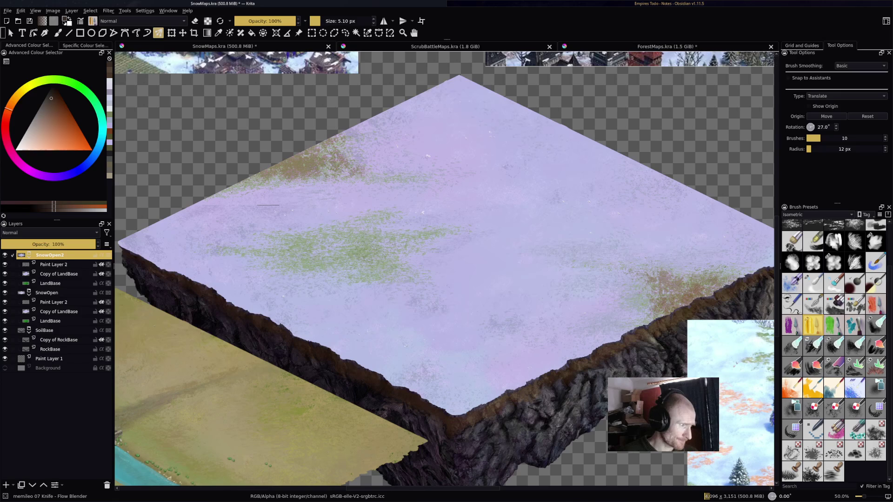
Step: Select Paint Layer 2 inside SnowOpen2 and save the document
left_click(61, 274)
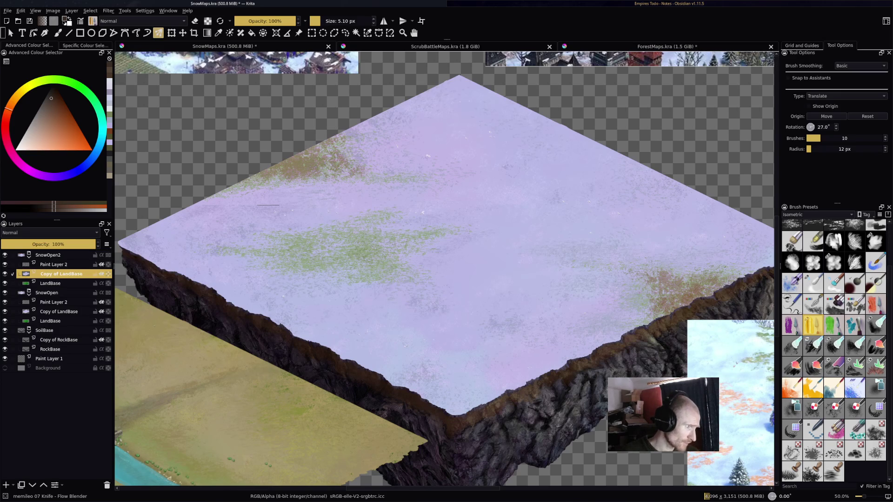
key("Page_Up")
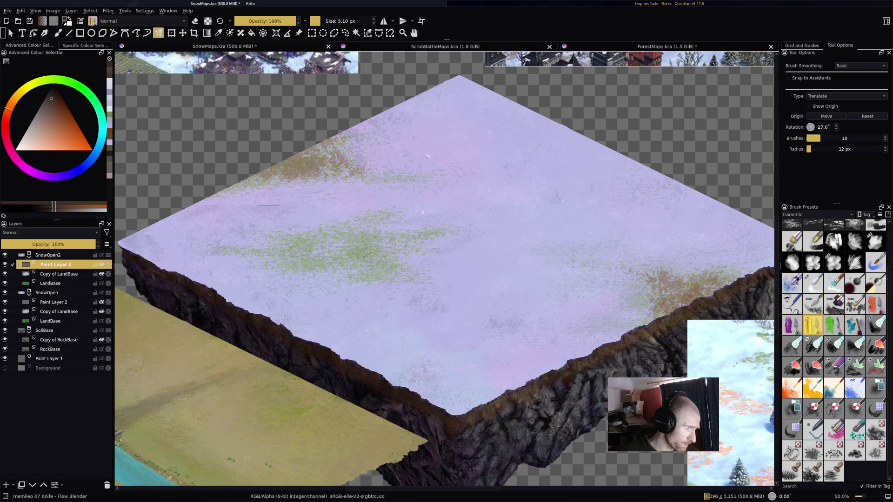
scroll(262, 203, "up", 7)
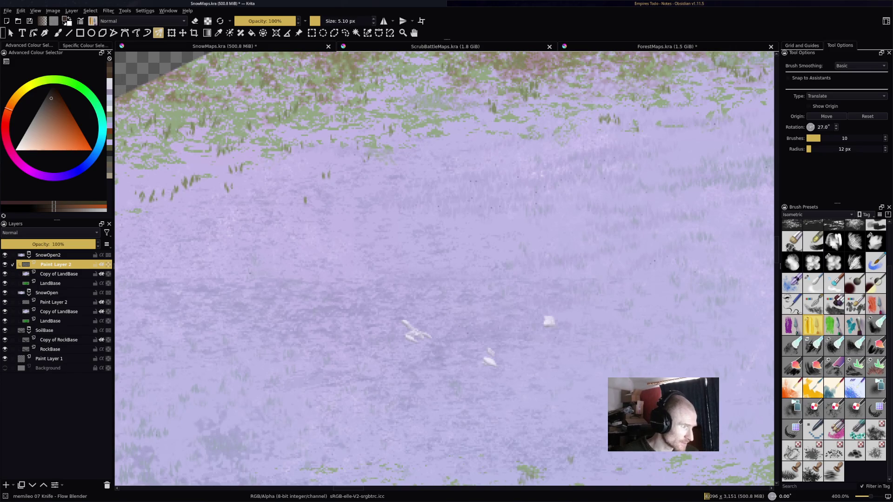
mouse_move(53, 264)
key("ctrl+z")
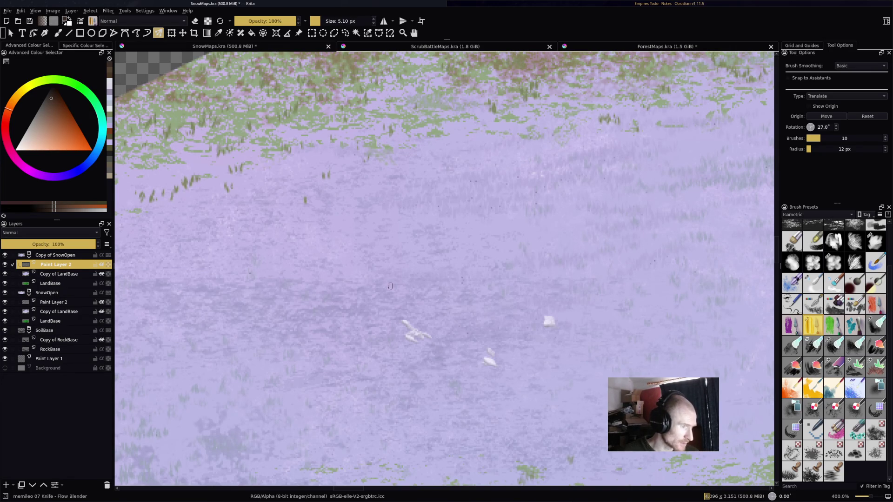
key("ctrl+shift+z")
key("1")
key("ctrl+s")
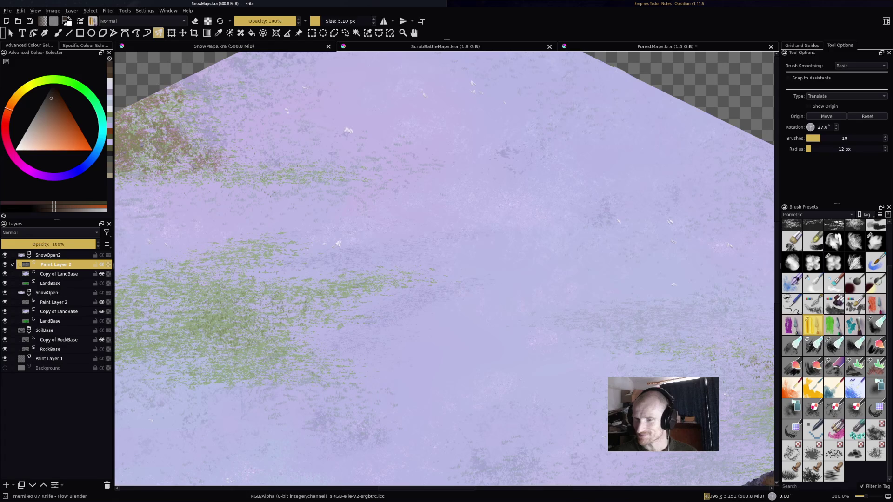
Step: Choose the Frosty preset, hide the SnowOpen group, and select Copy of LandBase
left_click(792, 345)
left_click_drag(365, 268, 542, 265)
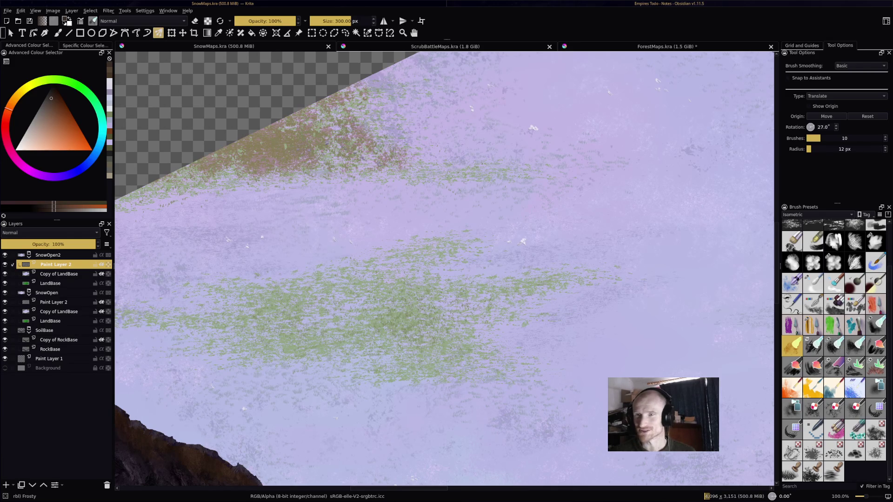
scroll(596, 145, "down", 4)
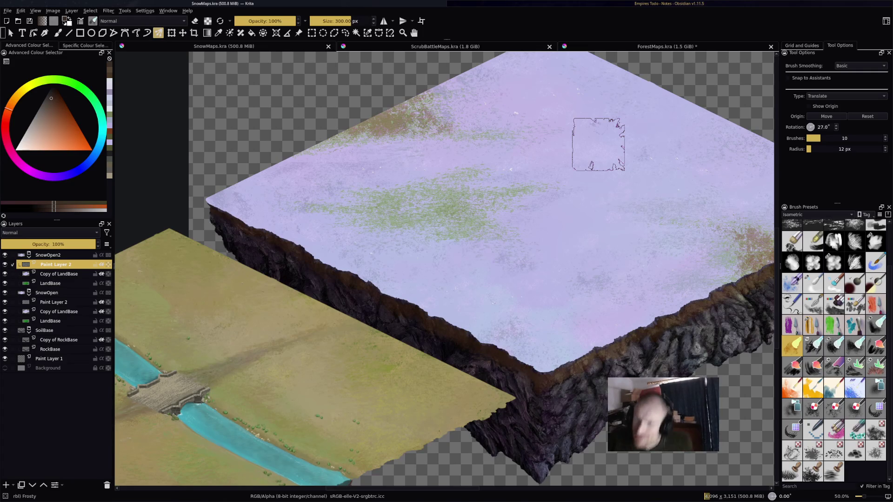
left_click_drag(488, 307, 434, 393)
left_click(5, 293)
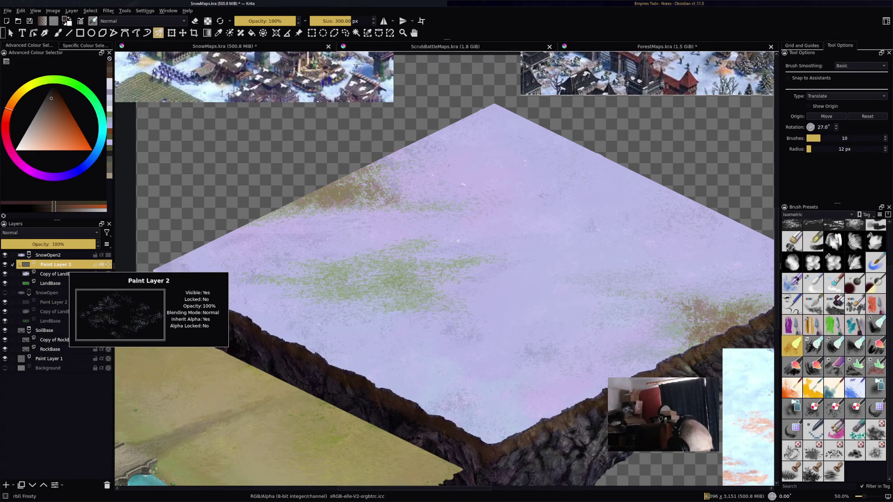
left_click(55, 274)
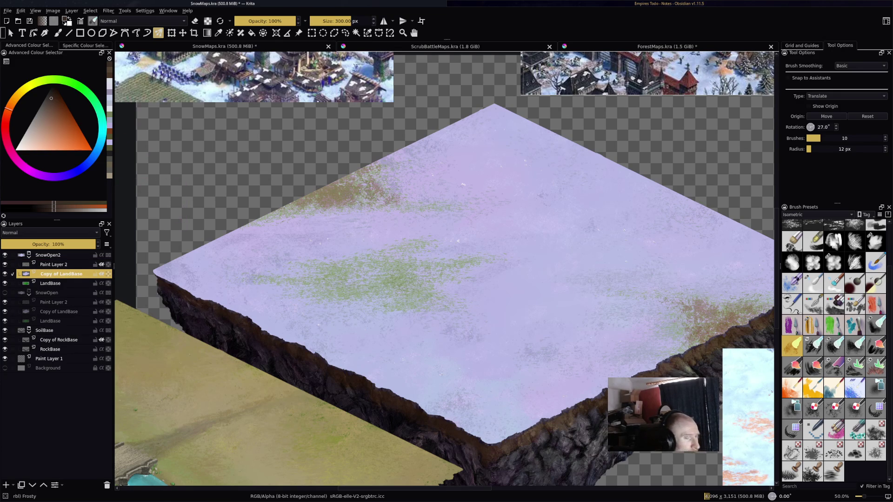
Step: Mirror Copy of LandBase horizontally, then make Paint Layer 2 active
key("alt+l")
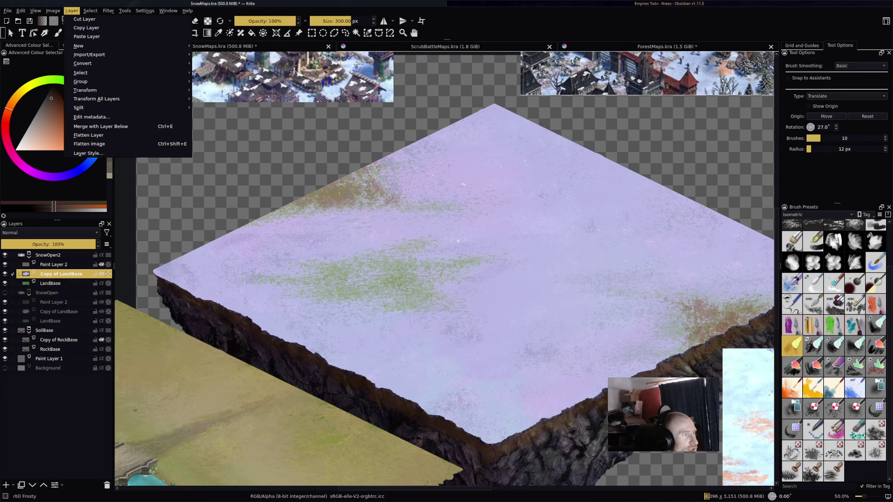
key("Down")
key("Down")
key("Down")
key("Right")
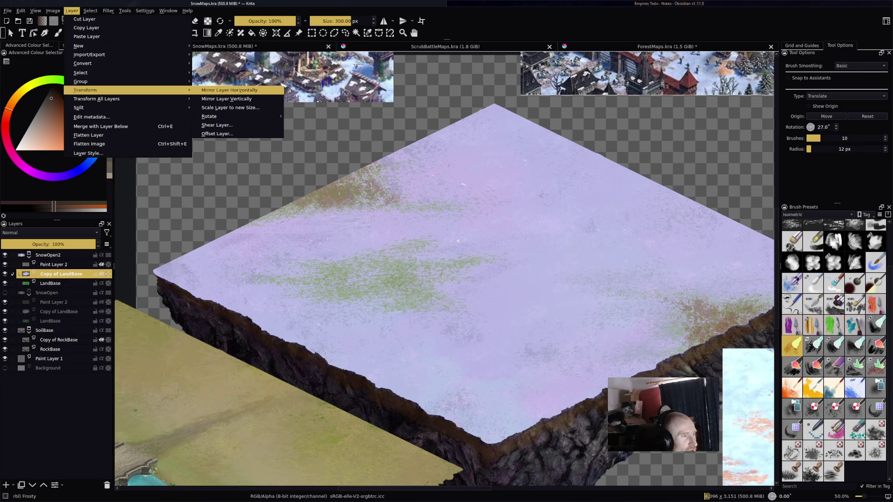
key("Return")
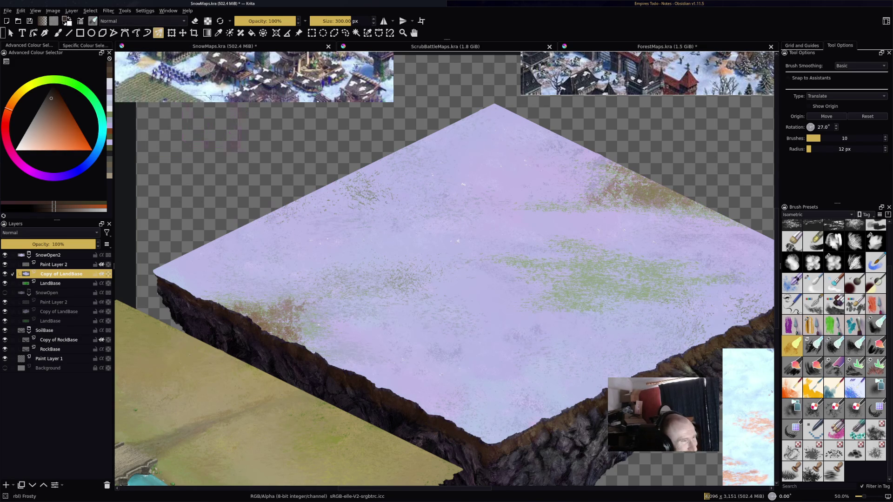
scroll(439, 177, "up", 2)
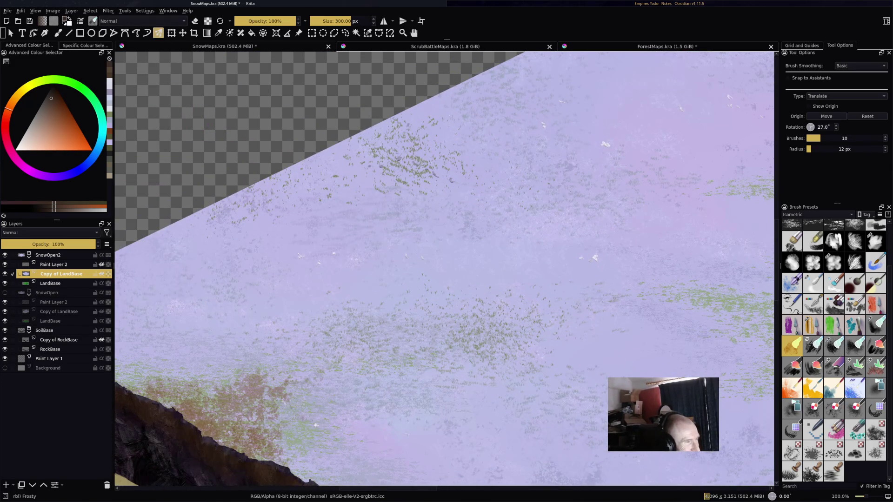
left_click(53, 264)
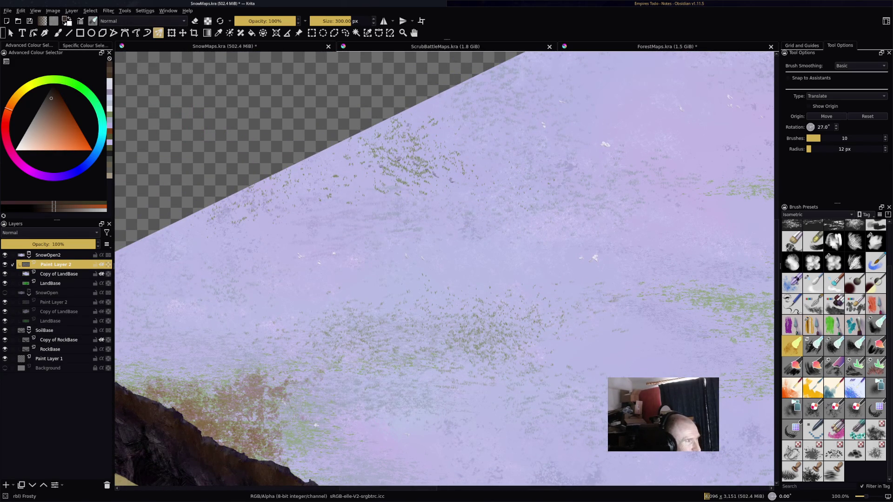
left_click(109, 10)
Step: Mirror Paint Layer 2 horizontally with Layer > Transform
mouse_move(72, 10)
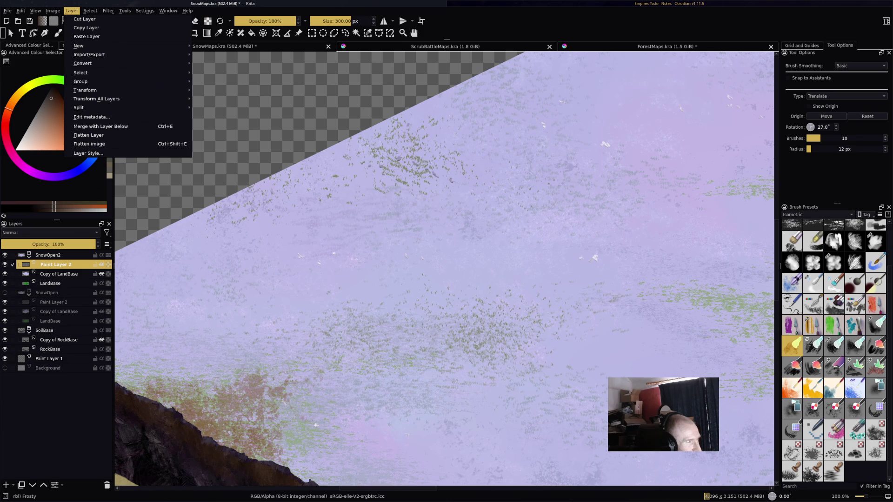
mouse_move(86, 90)
left_click(229, 90)
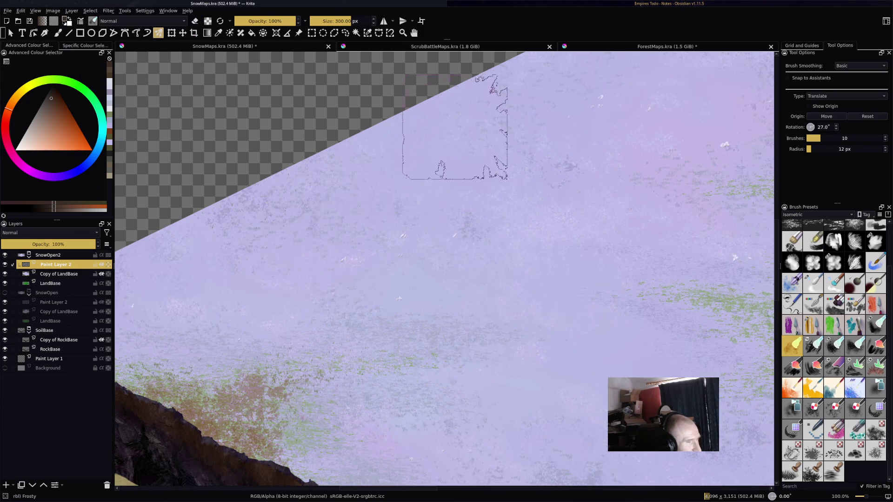
scroll(418, 186, "down", 3)
scroll(418, 187, "up", 2)
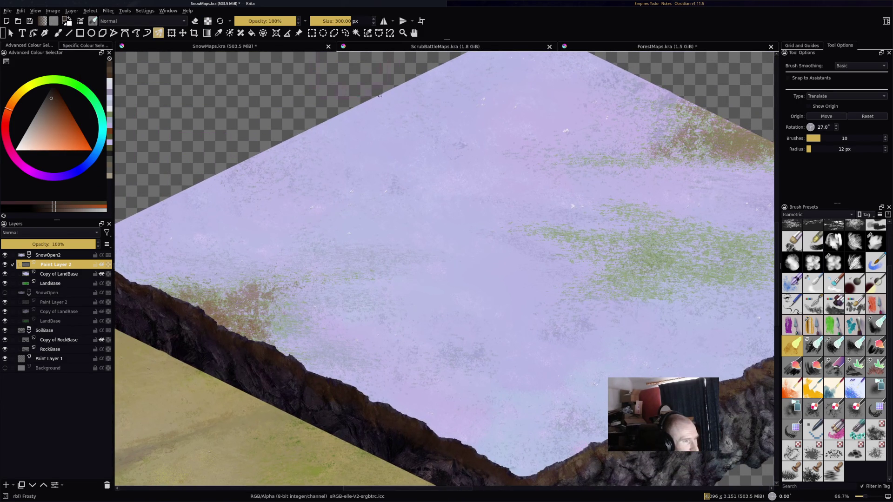
Step: Move two rectangular snow-texture patches to new spots using selection and transform
key("ctrl+r")
scroll(478, 163, "up", 2)
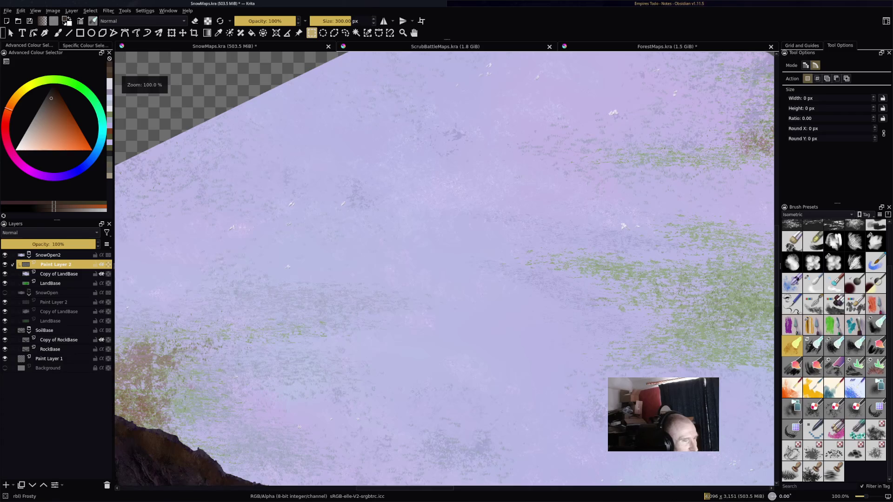
left_click_drag(195, 285, 418, 161)
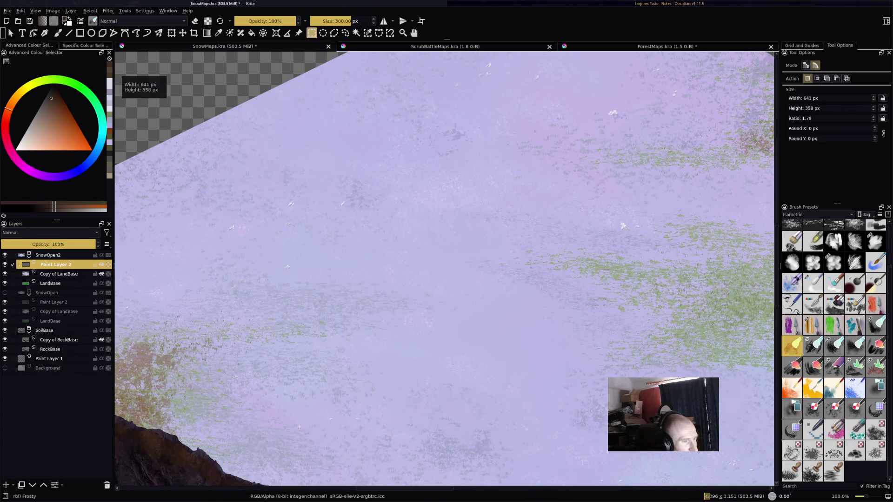
key("ctrl+t")
mouse_move(307, 223)
left_mouse_down()
mouse_move(442, 372)
mouse_move(481, 437)
mouse_move(334, 247)
left_mouse_up()
key("ctrl+r")
left_click_drag(443, 341, 638, 218)
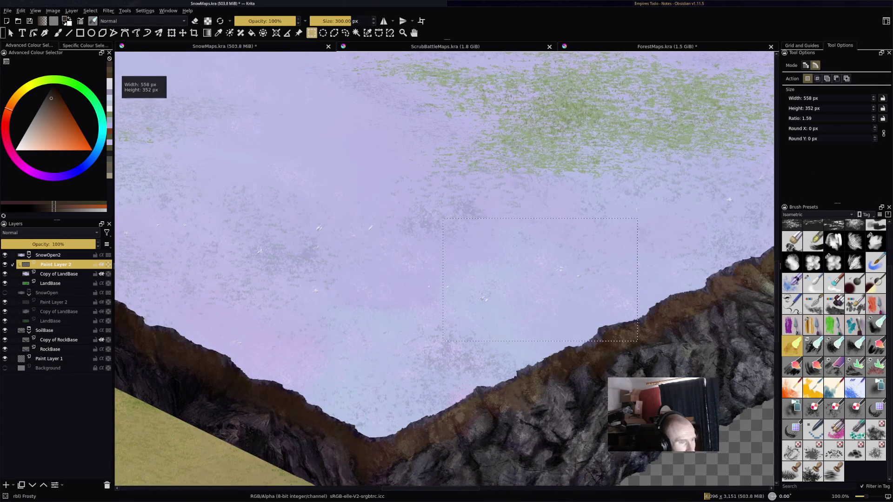
scroll(447, 269, "up", 3)
key("ctrl+t")
left_click_drag(533, 409, 324, 262)
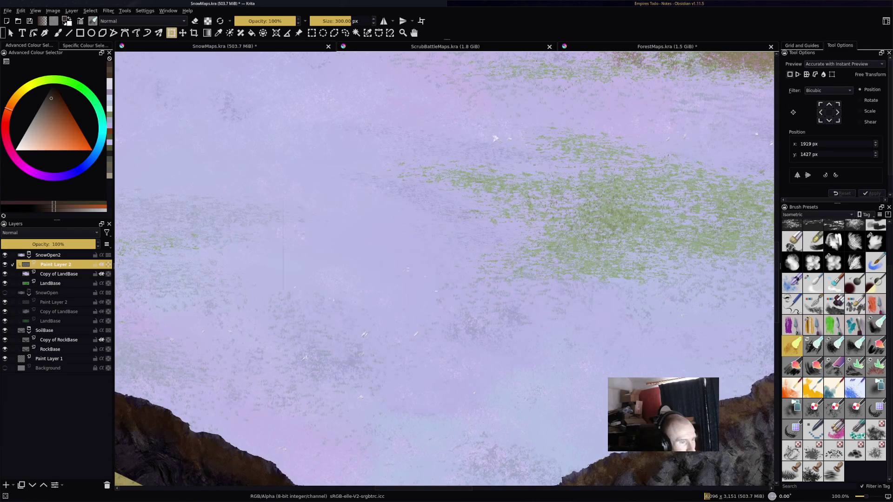
scroll(324, 261, "up", 3)
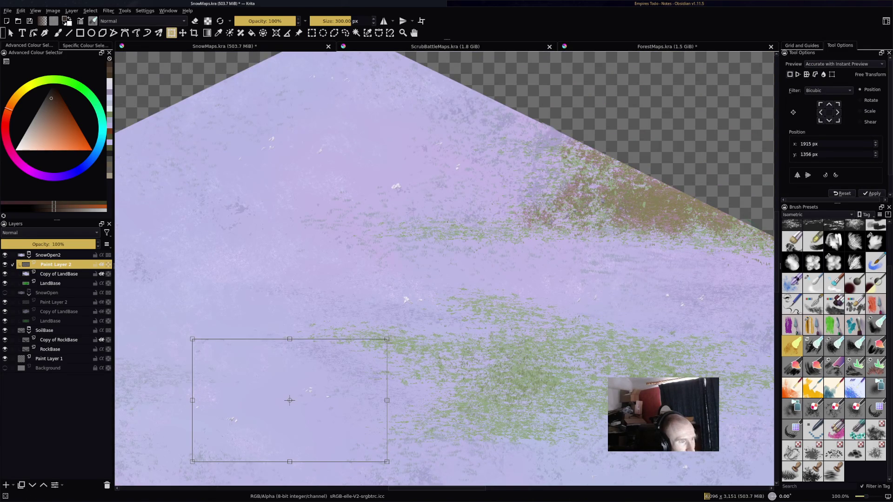
key("ctrl+r")
Step: Transform a third patch near the tile's top edge, then select Copy of LandBase
mouse_move(190, 206)
left_mouse_down()
mouse_move(324, 68)
mouse_move(389, 56)
mouse_move(376, 61)
left_mouse_up()
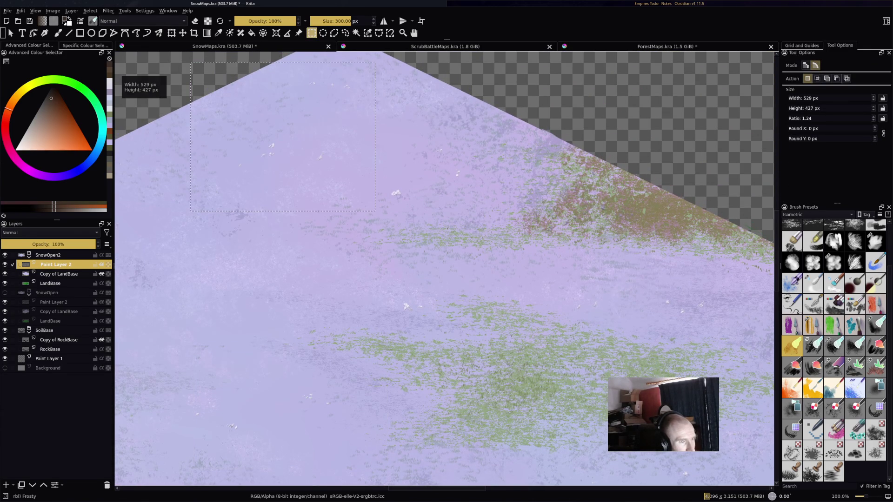
key("ctrl+t")
key("minus")
key("minus")
key("minus")
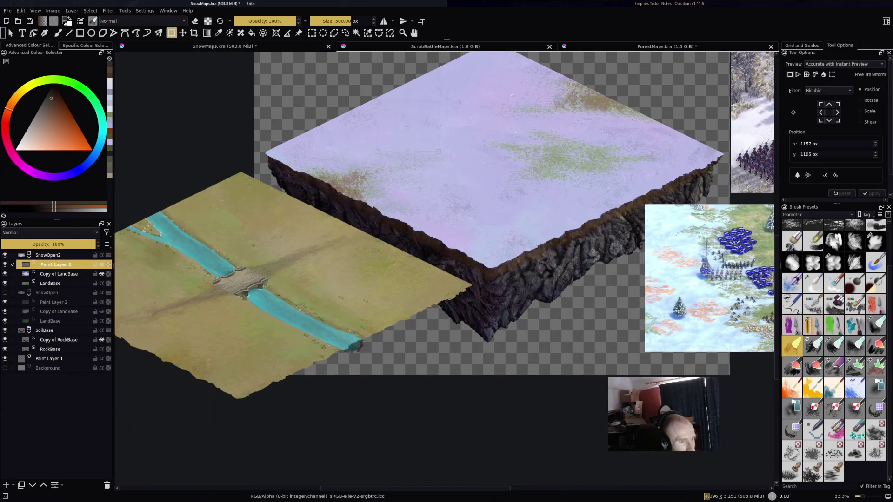
key("plus")
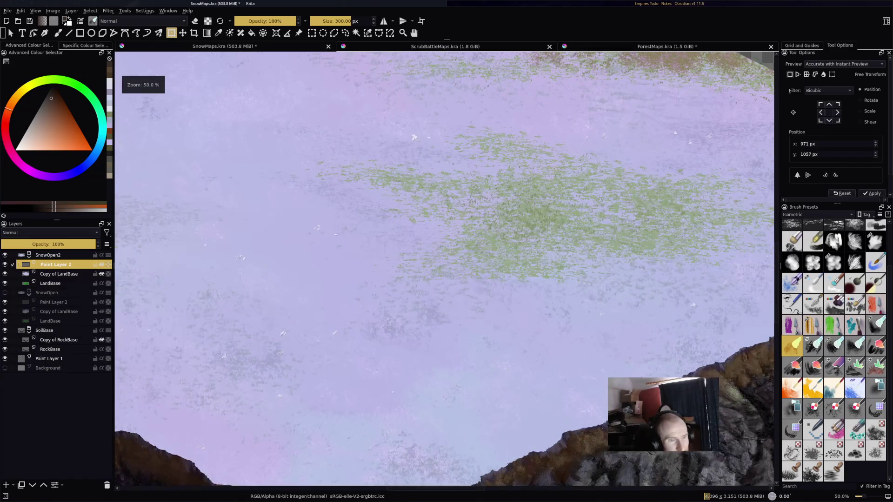
key("plus")
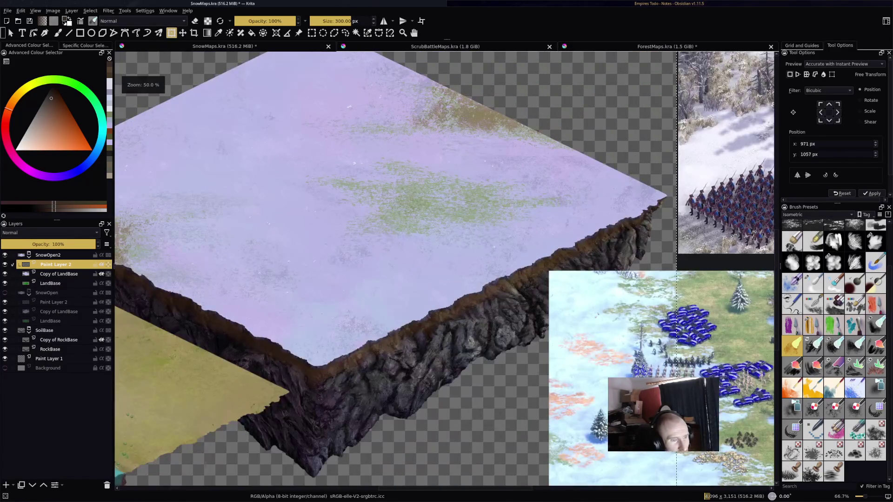
key("minus")
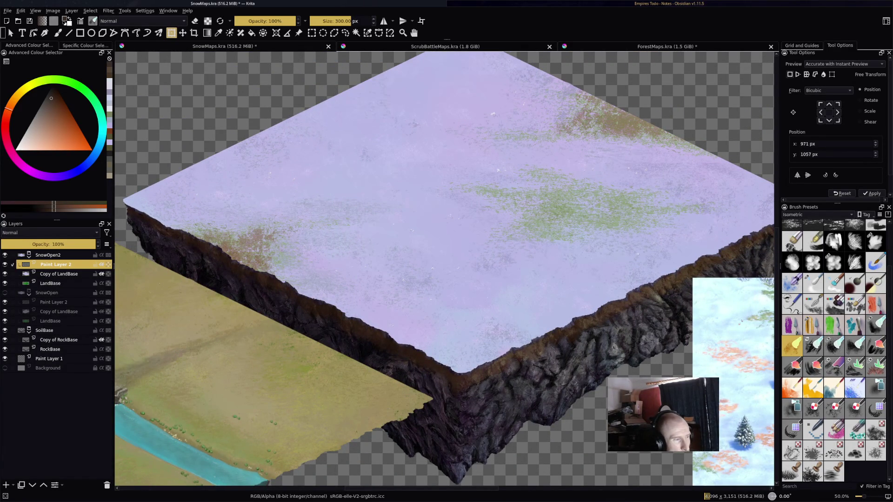
left_click(61, 274)
scroll(833, 351, "up", 2)
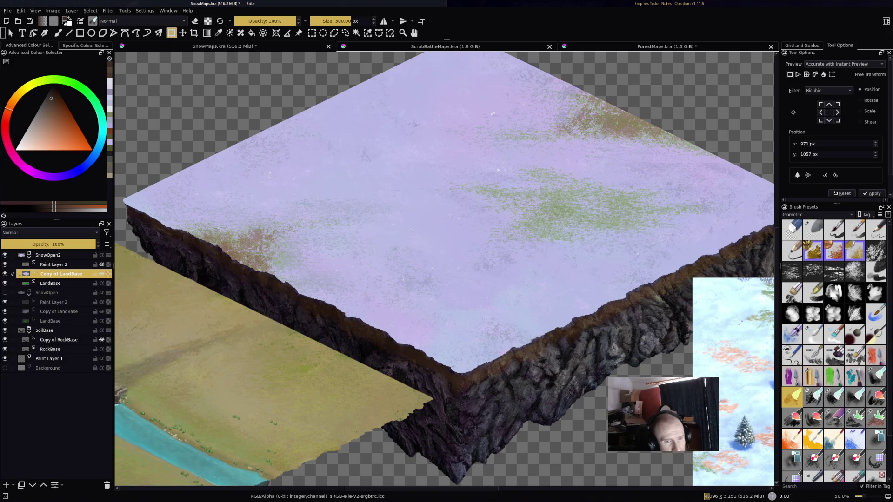
Step: Sample lavender snow colours and paint faintly over the green and brown-green patches
left_click(834, 418)
key("b")
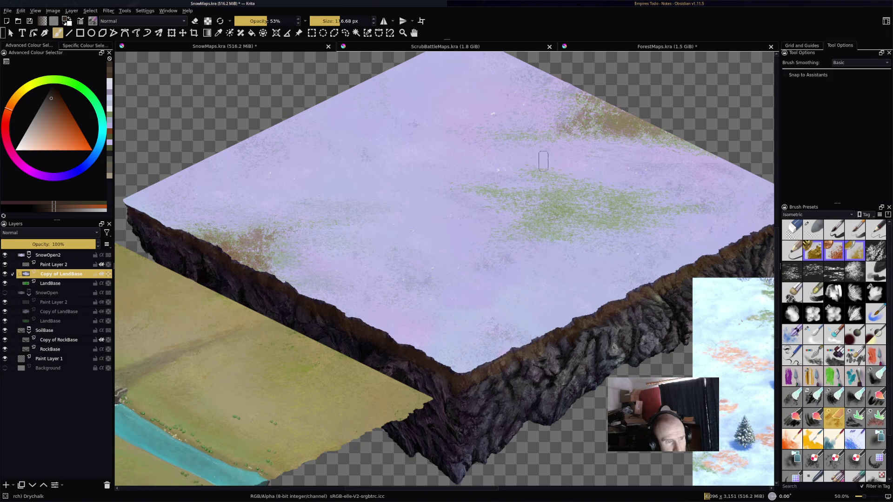
left_click(483, 110, "ctrl")
left_click(508, 104, "ctrl")
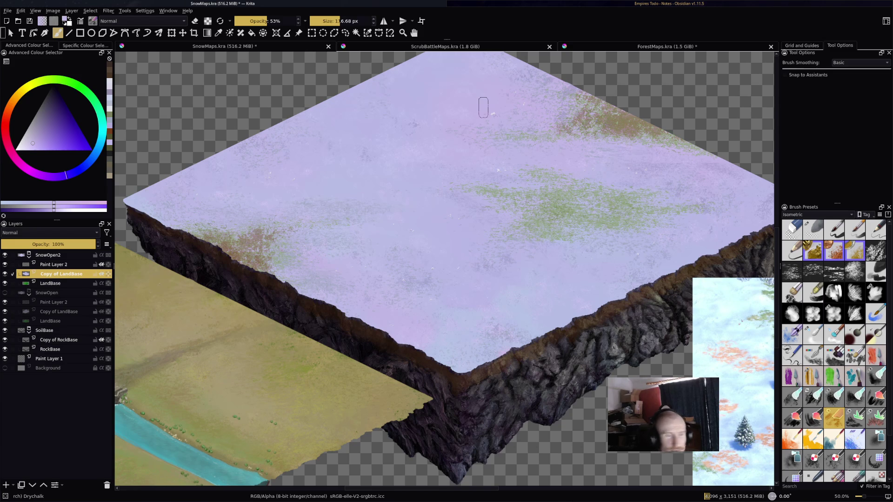
mouse_move(557, 110)
left_mouse_down()
mouse_move(537, 141)
mouse_move(582, 128)
mouse_move(652, 139)
left_mouse_up()
mouse_move(572, 123)
left_mouse_down()
mouse_move(614, 116)
mouse_move(649, 131)
left_mouse_up()
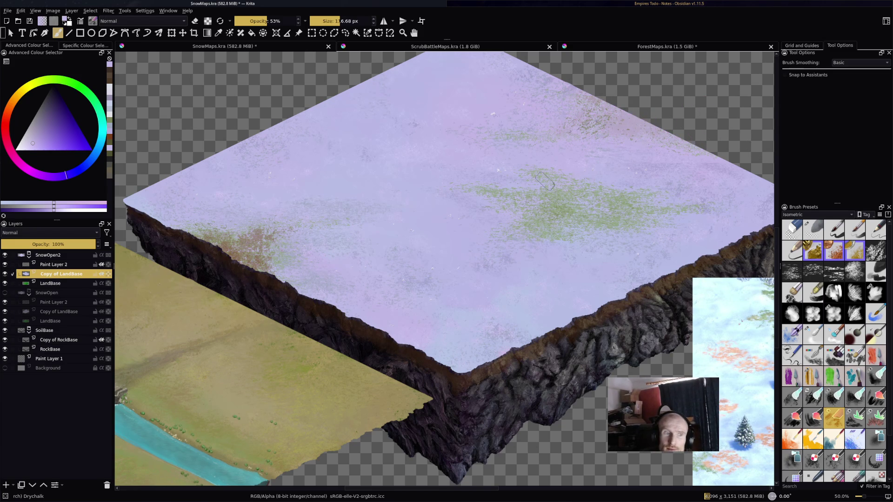
Step: Erase stray brown-green specks on Paint Layer 2, then return to Copy of LandBase
key("Page_Up")
key("e")
mouse_move(549, 137)
left_mouse_down()
mouse_move(599, 135)
mouse_move(560, 107)
mouse_move(627, 142)
mouse_move(716, 156)
left_mouse_up()
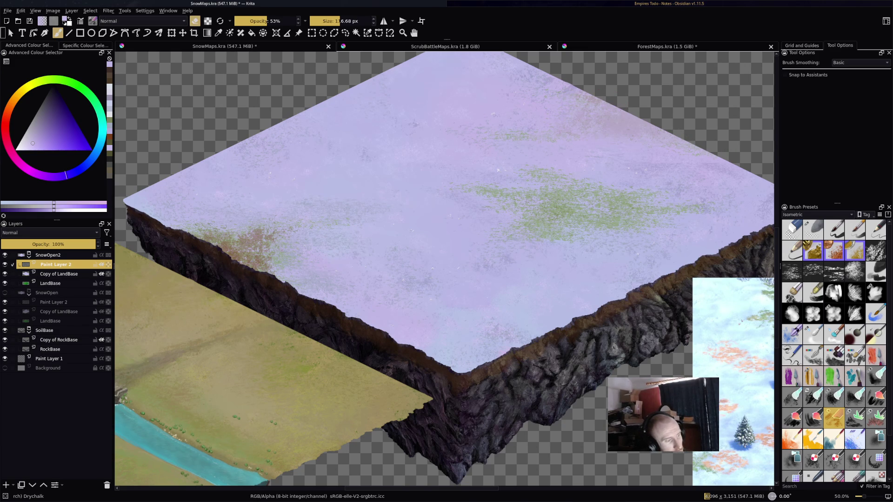
left_click(59, 274)
key("e")
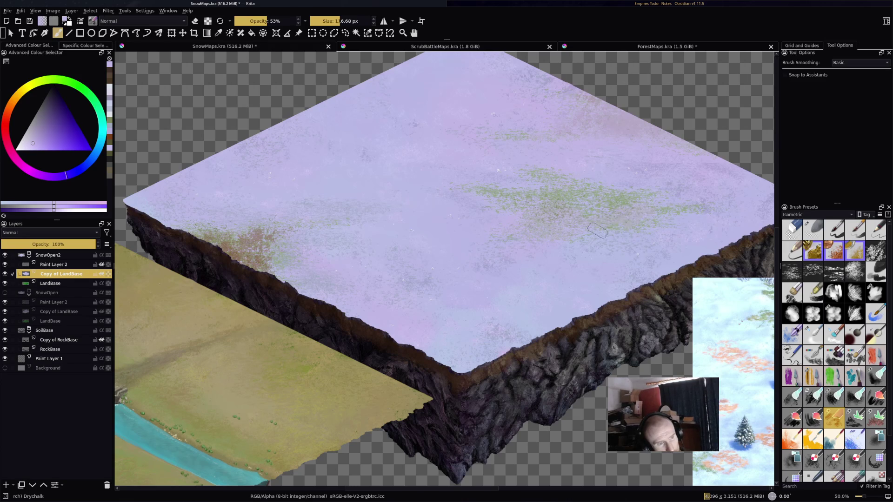
Step: Add a faint lavender stroke across the snow top, undoing the left-edge stroke
mouse_move(535, 233)
left_mouse_down()
mouse_move(616, 190)
mouse_move(706, 205)
left_mouse_up()
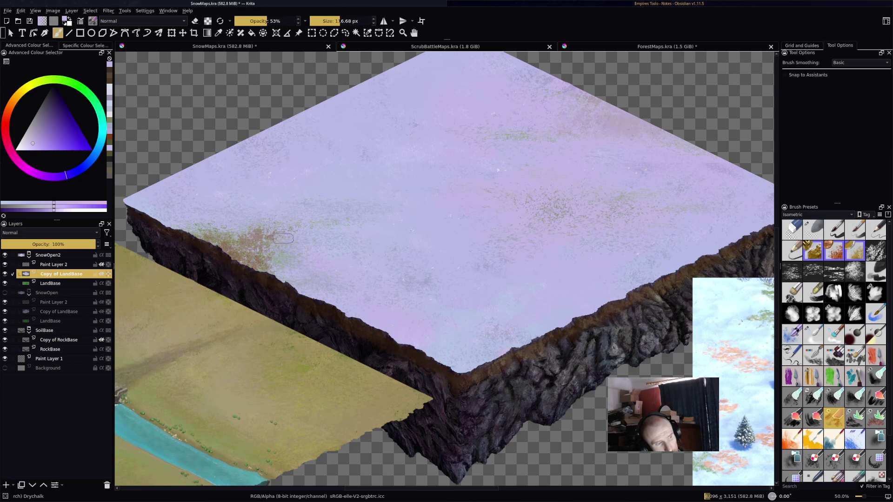
mouse_move(207, 236)
left_mouse_down()
mouse_move(342, 202)
mouse_move(261, 251)
mouse_move(291, 249)
left_mouse_up()
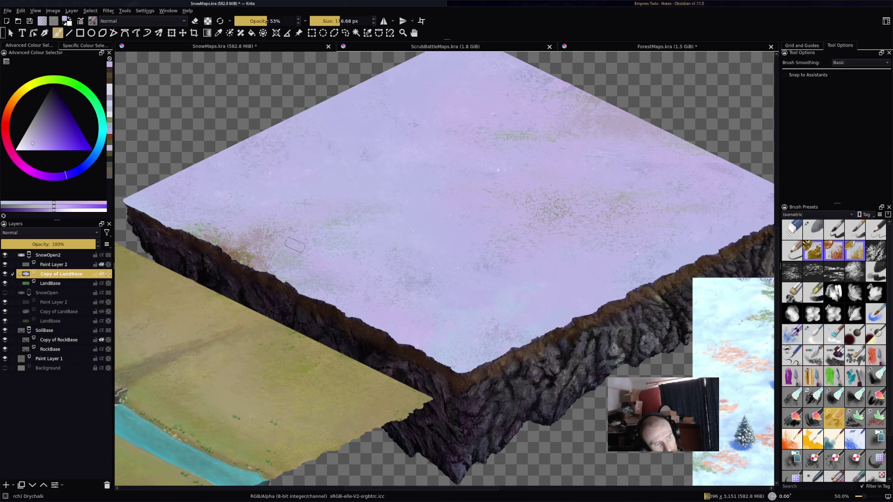
key("ctrl+z")
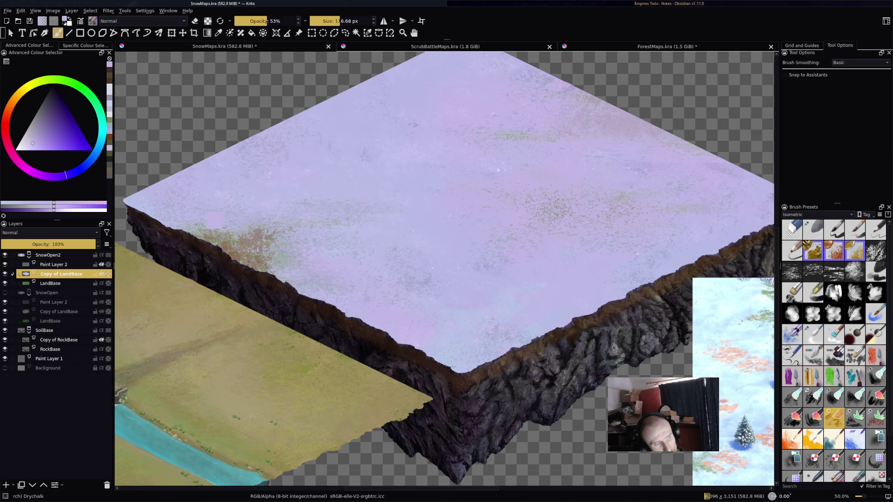
left_click(278, 228, "ctrl")
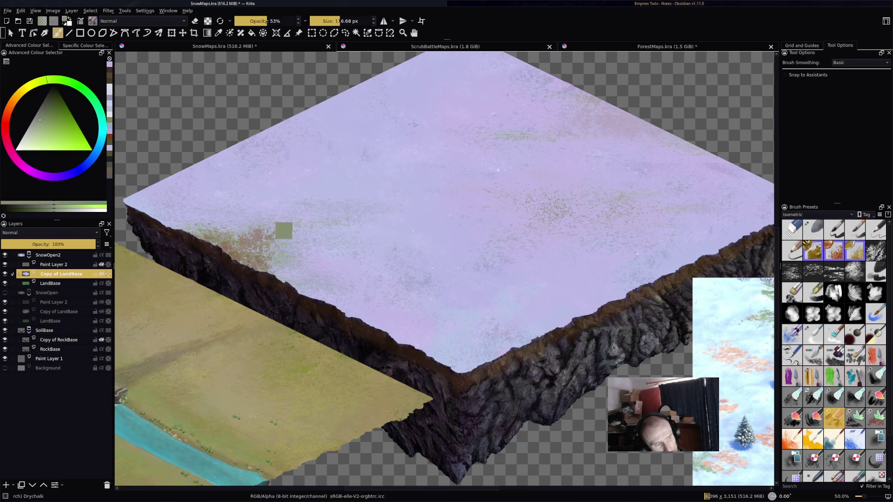
left_click(279, 255, "ctrl")
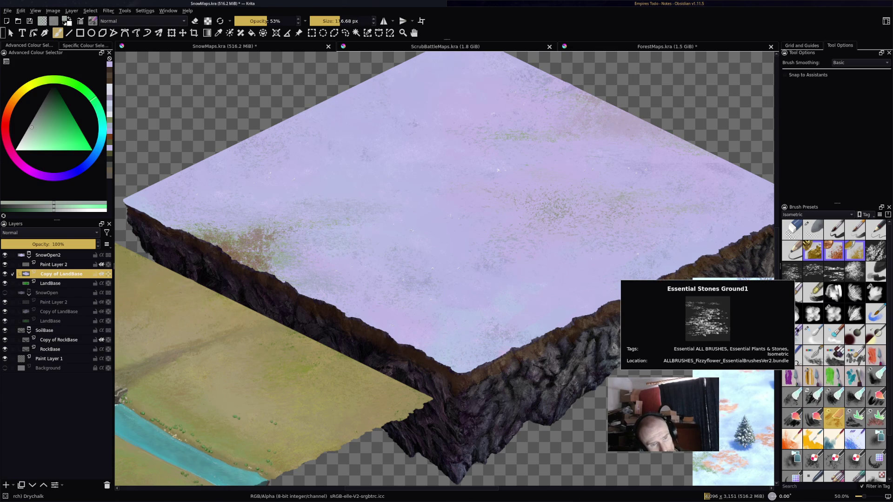
Step: Switch to the Stones Ground6 brush and survey the cliff and grass areas
left_click(813, 271)
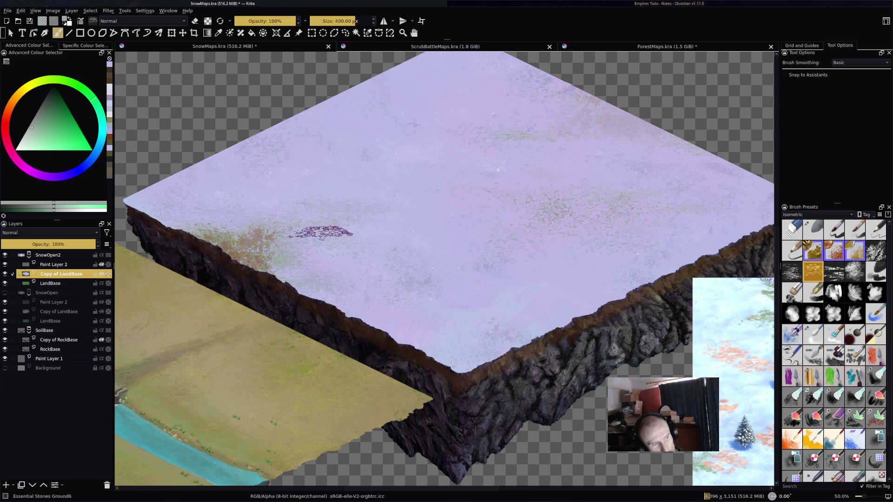
scroll(417, 268, "up", 4)
scroll(465, 265, "down", 3)
scroll(418, 333, "up", 3)
scroll(446, 409, "down", 3)
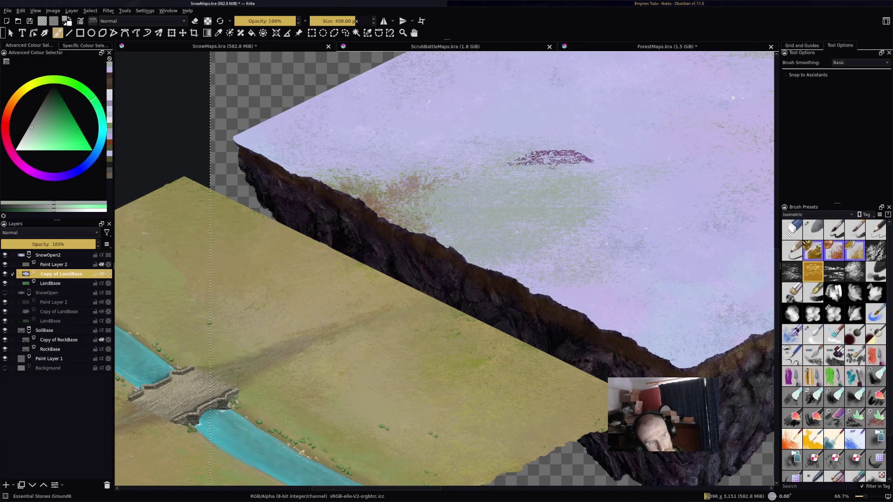
scroll(479, 183, "up", 5)
left_click_drag(375, 219, 435, 121)
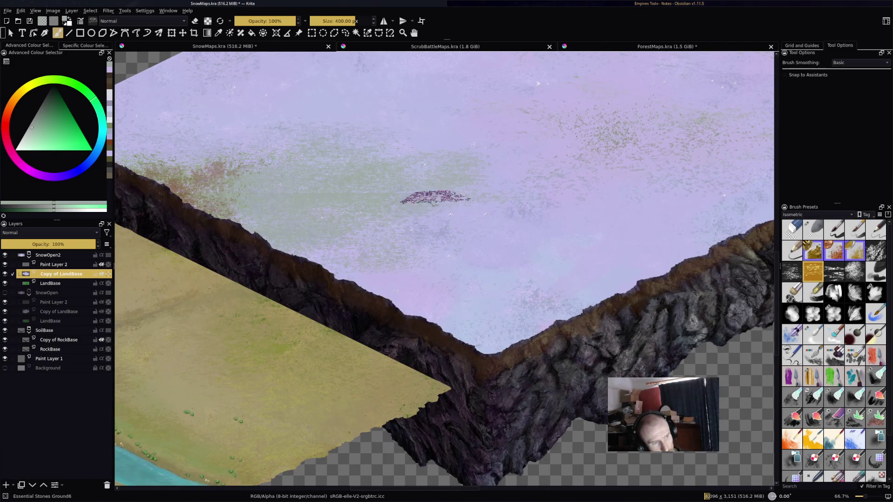
scroll(538, 284, "down", 1)
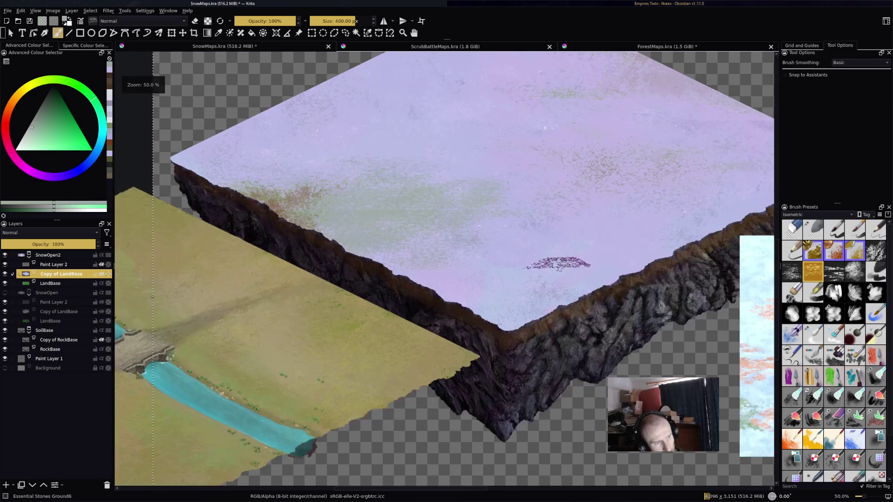
scroll(581, 248, "up", 1)
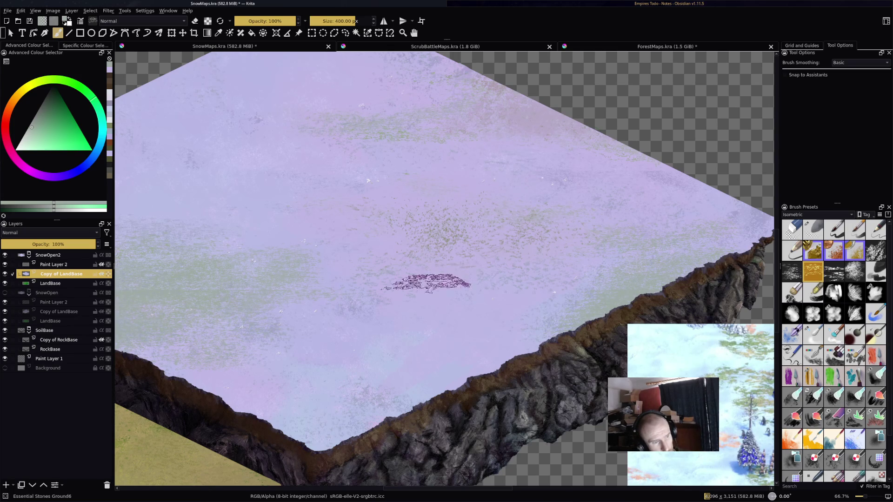
Step: Sample the blue-grey snowfield colour and pick another snow colour to paint with
left_click(374, 300, "ctrl")
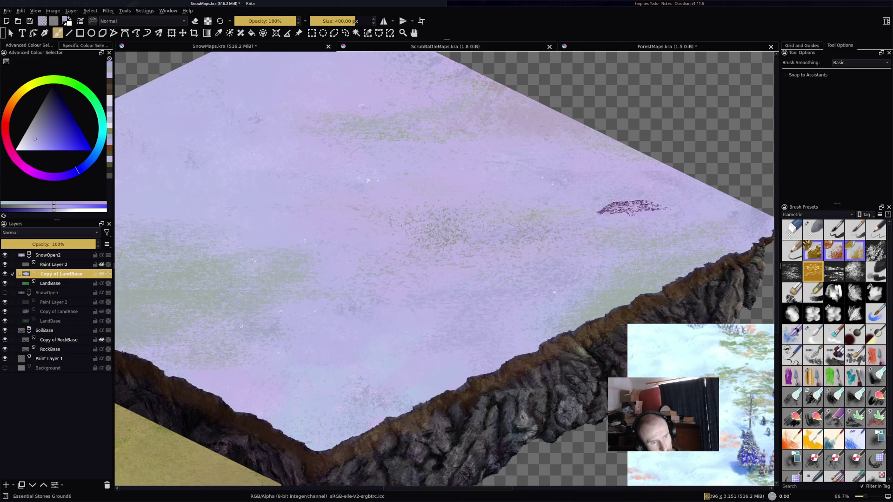
right_click(219, 236)
left_click(398, 181)
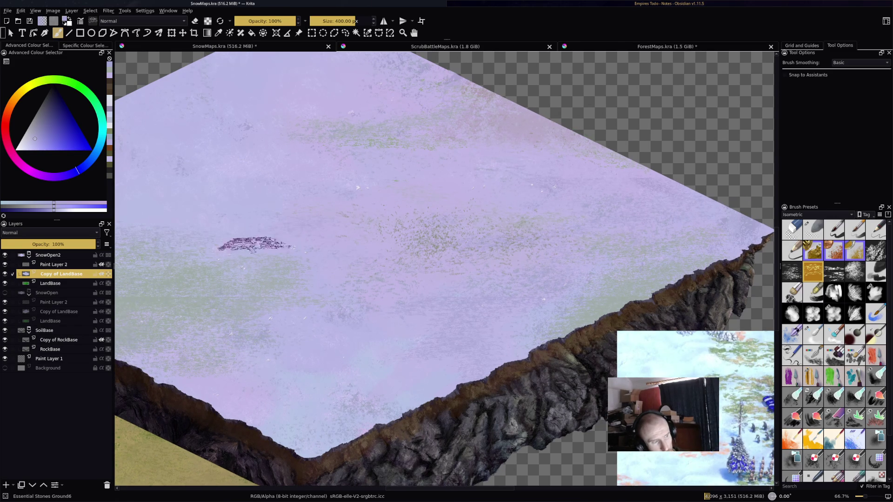
left_click_drag(252, 223, 469, 200)
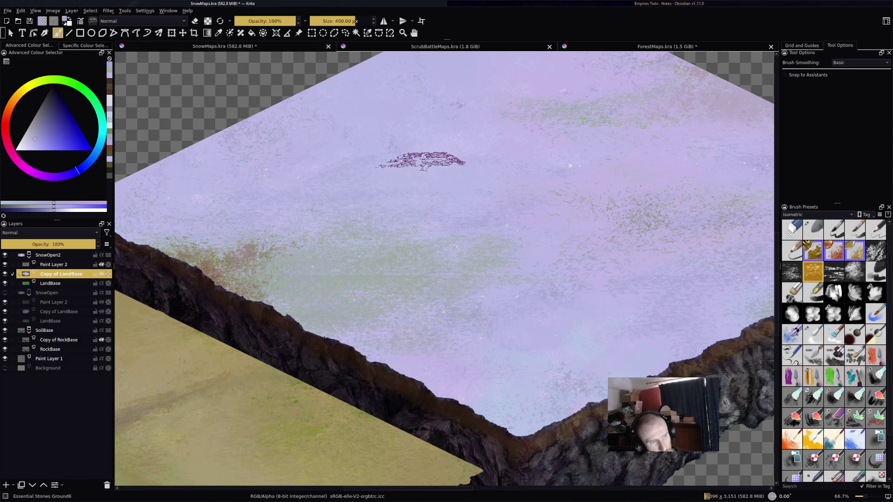
left_click(400, 164, "ctrl")
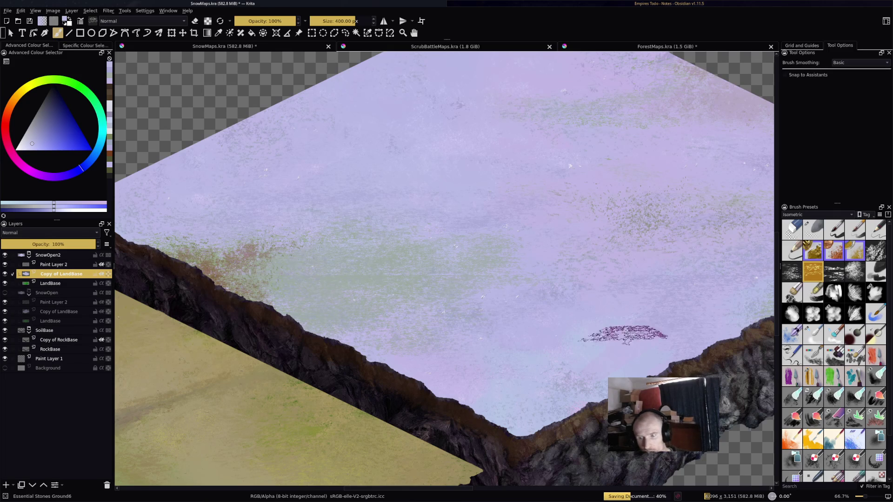
Step: Tint the snow near the cliff pink and paint orange-brown earth over it
scroll(703, 255, "down", 2)
scroll(506, 270, "up", 4)
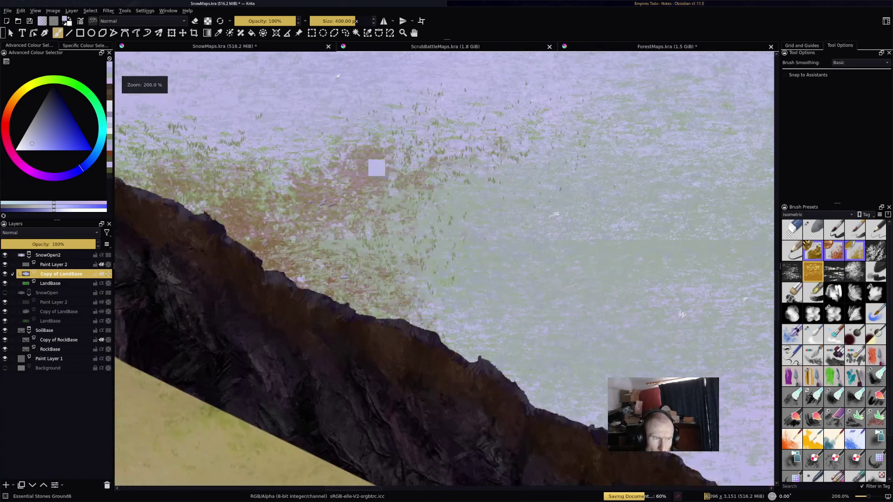
left_click(376, 168, "ctrl")
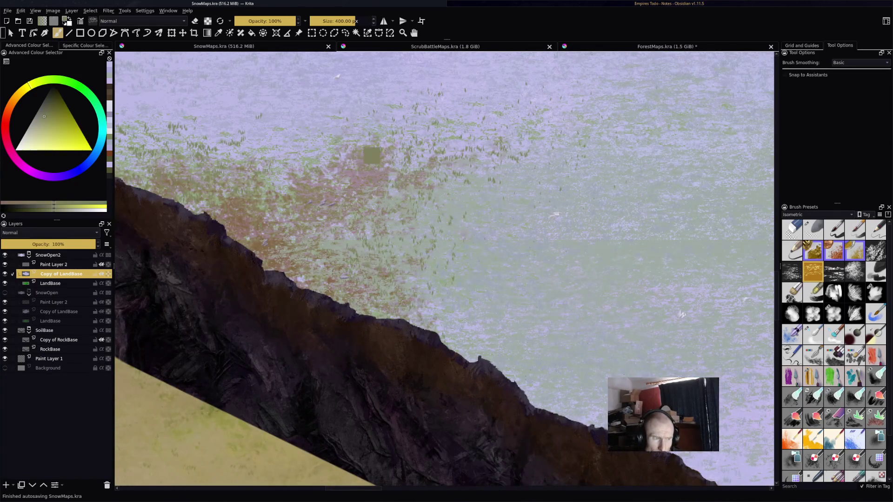
scroll(586, 279, "down", 1)
mouse_move(439, 236)
left_mouse_down()
mouse_move(549, 186)
mouse_move(502, 269)
mouse_move(572, 265)
mouse_move(484, 253)
mouse_move(627, 291)
mouse_move(535, 331)
mouse_move(660, 242)
mouse_move(584, 266)
left_mouse_up()
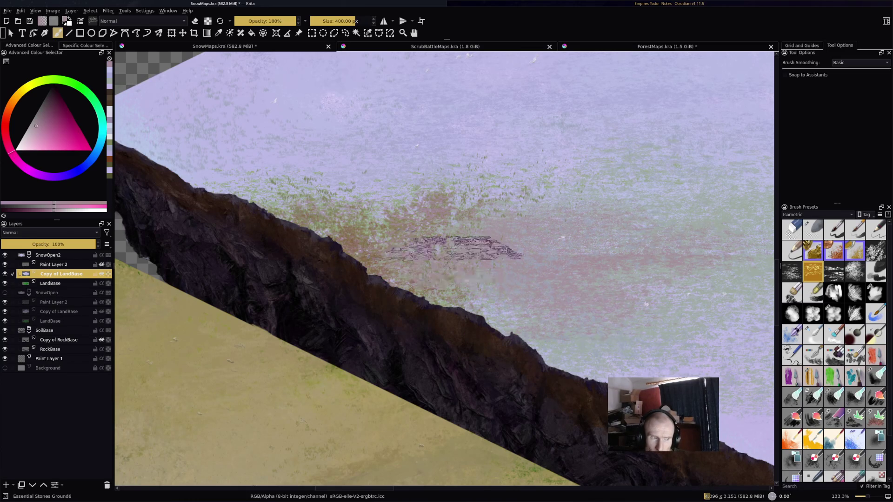
left_click(348, 236, "ctrl")
mouse_move(484, 234)
left_mouse_down()
mouse_move(588, 299)
mouse_move(448, 321)
mouse_move(518, 229)
mouse_move(602, 237)
mouse_move(511, 363)
mouse_move(552, 255)
mouse_move(576, 260)
left_mouse_up()
Step: Deepen the orange-tan earth patch, then add chalk with the Drychalk brush at 53%
scroll(584, 218, "down", 3)
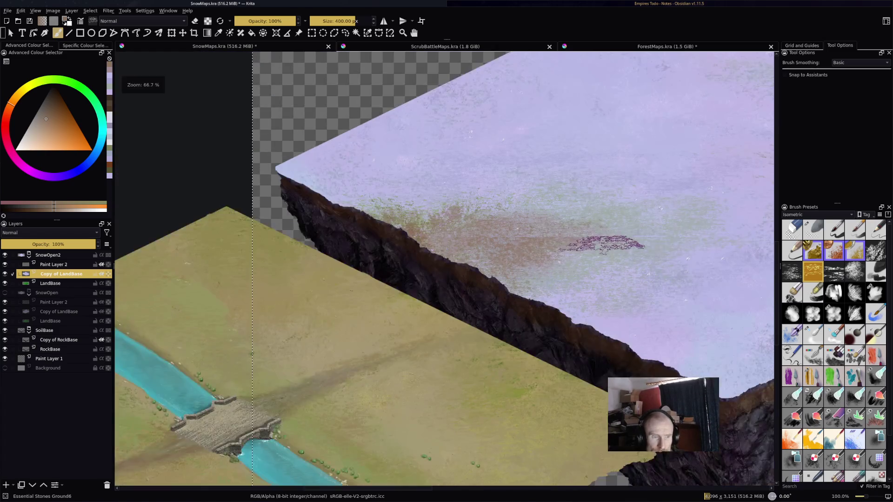
scroll(584, 219, "up", 3)
scroll(583, 221, "up", 1)
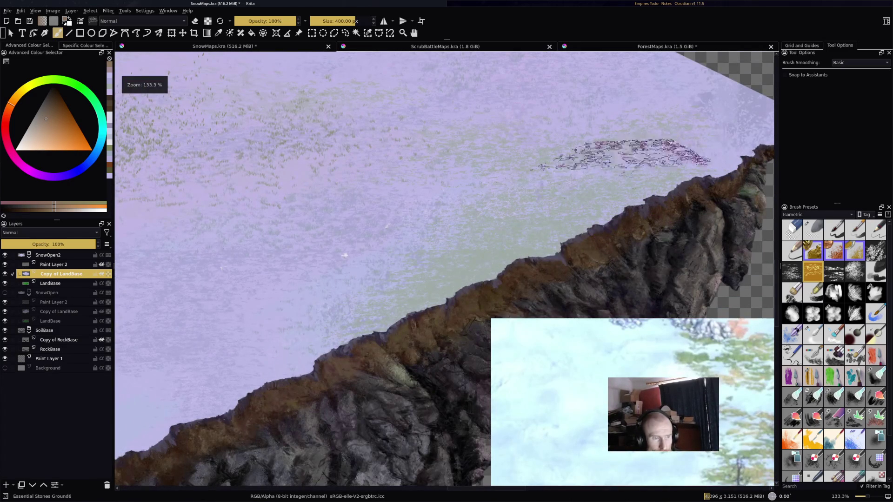
mouse_move(568, 228)
left_mouse_down()
mouse_move(578, 183)
mouse_move(628, 149)
mouse_move(677, 200)
mouse_move(526, 159)
mouse_move(540, 191)
mouse_move(744, 213)
left_mouse_up()
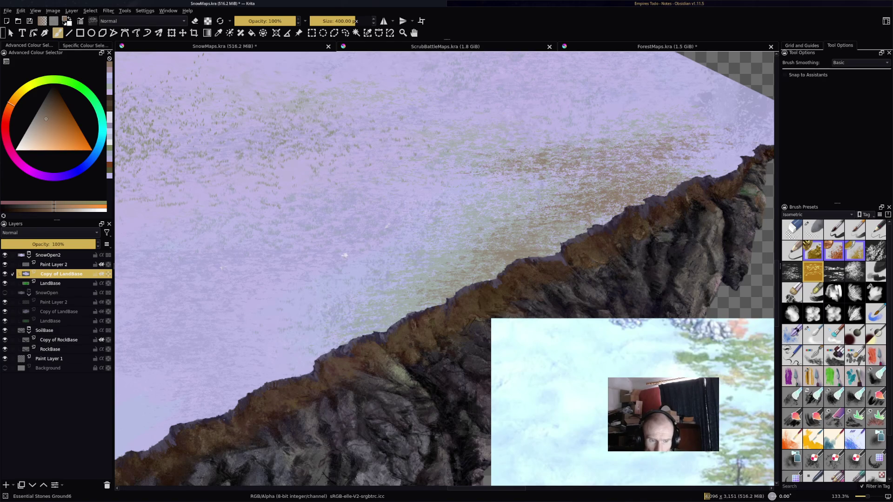
key("slash")
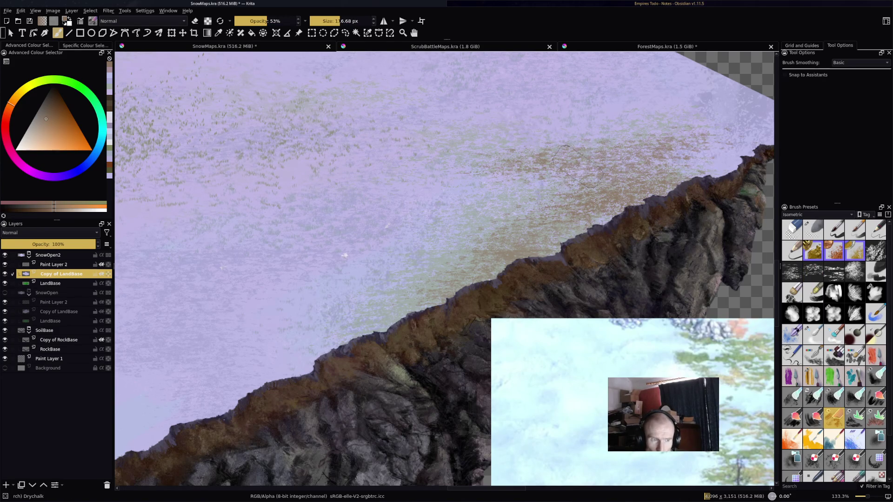
left_click_drag(654, 153, 689, 166)
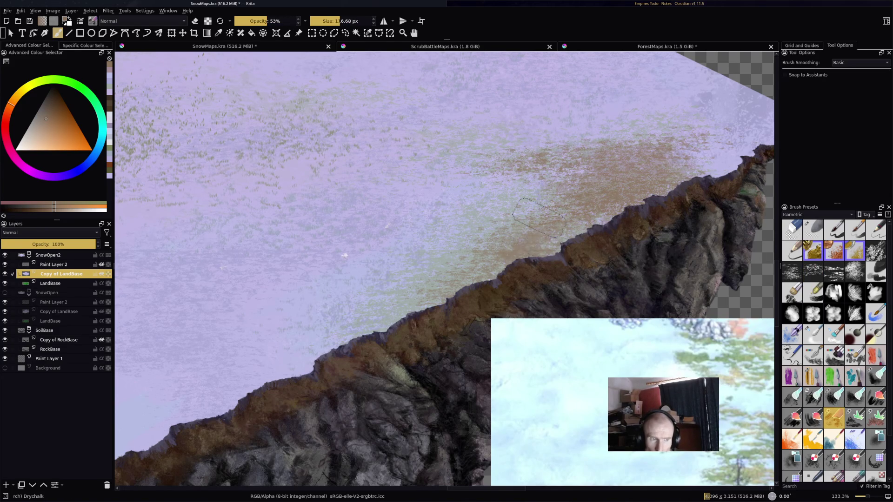
Step: Sample lavender, brownish-red, pink and light green tones from the canvas
left_click(481, 209, "ctrl")
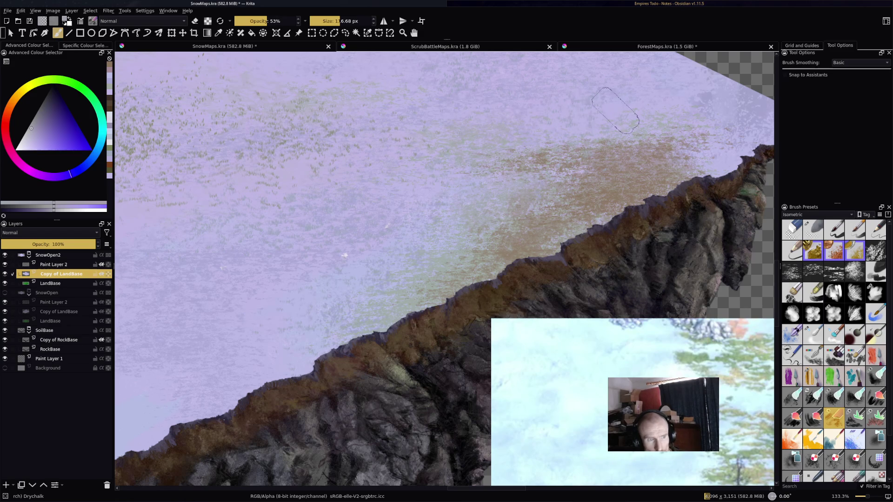
left_click(701, 76, "ctrl")
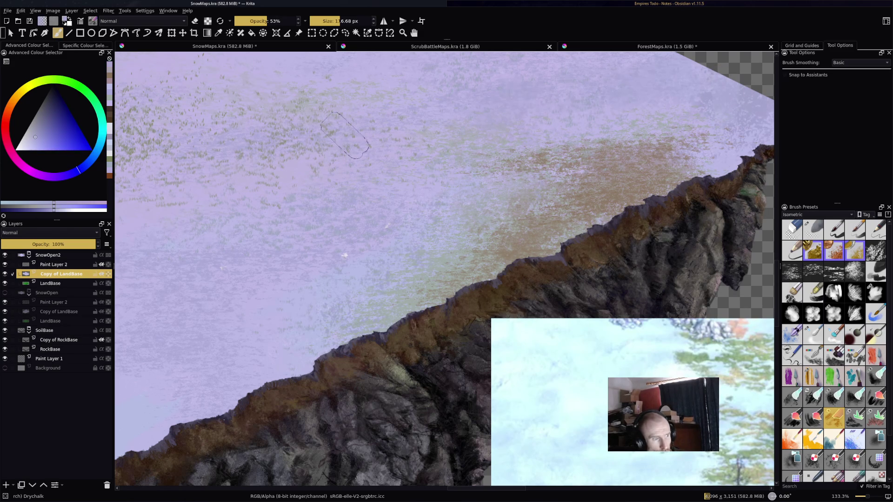
scroll(495, 82, "down", 5)
scroll(548, 187, "up", 8)
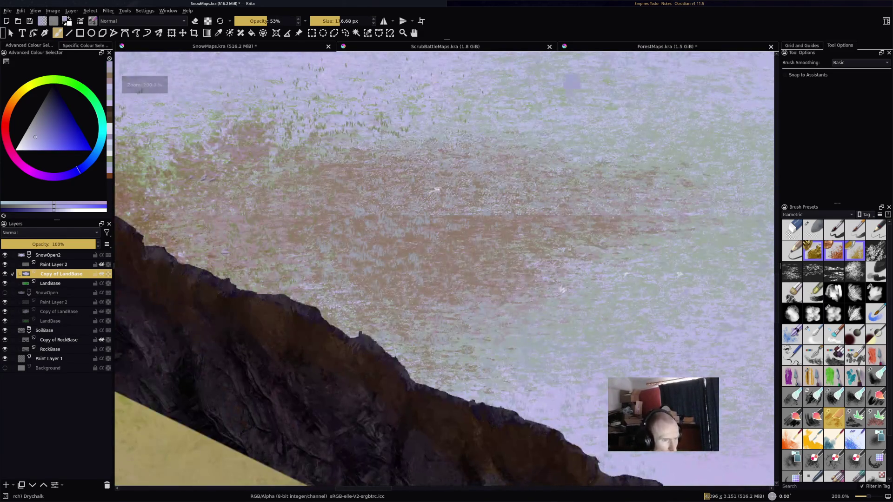
left_click(478, 223, "ctrl")
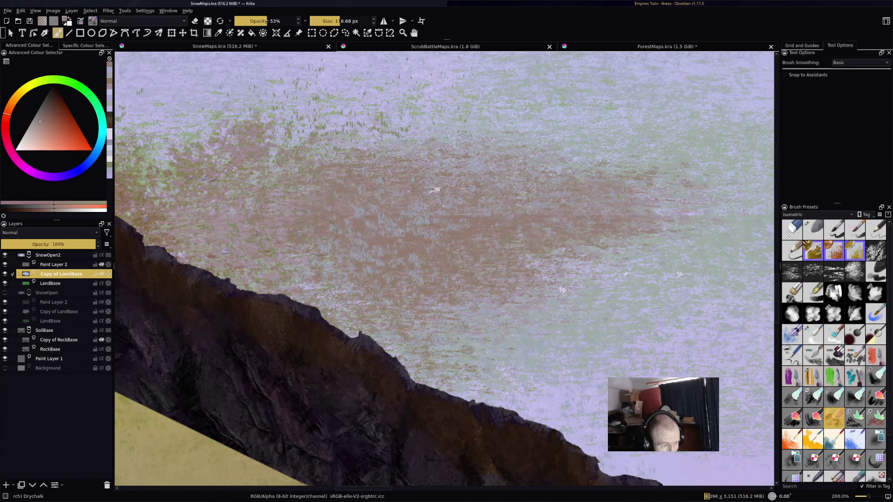
left_click(281, 219, "ctrl")
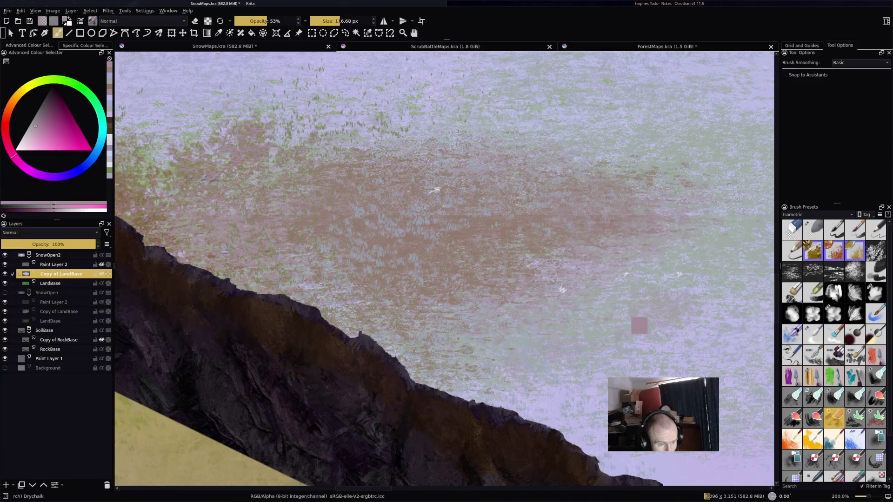
left_click(595, 333, "ctrl")
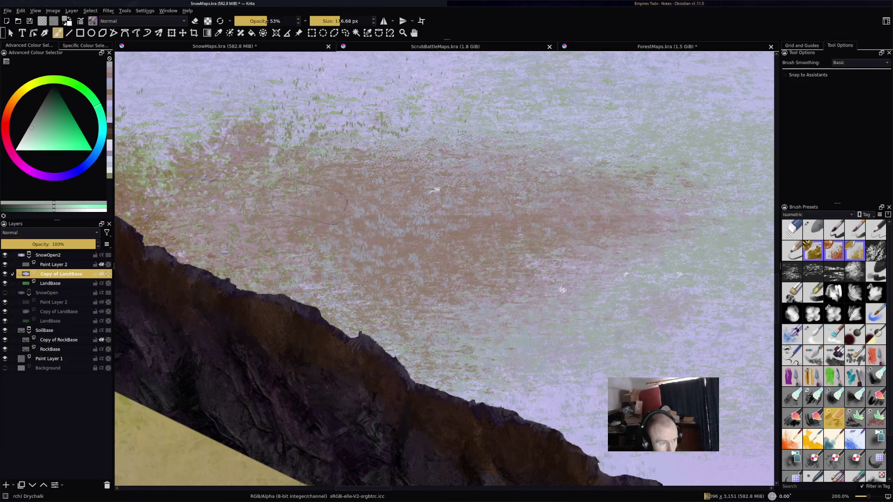
Step: Open and dismiss the quick brush palette, then zoom around the tile
right_click(377, 94)
right_click(377, 94)
scroll(498, 179, "down", 3)
scroll(499, 179, "up", 3)
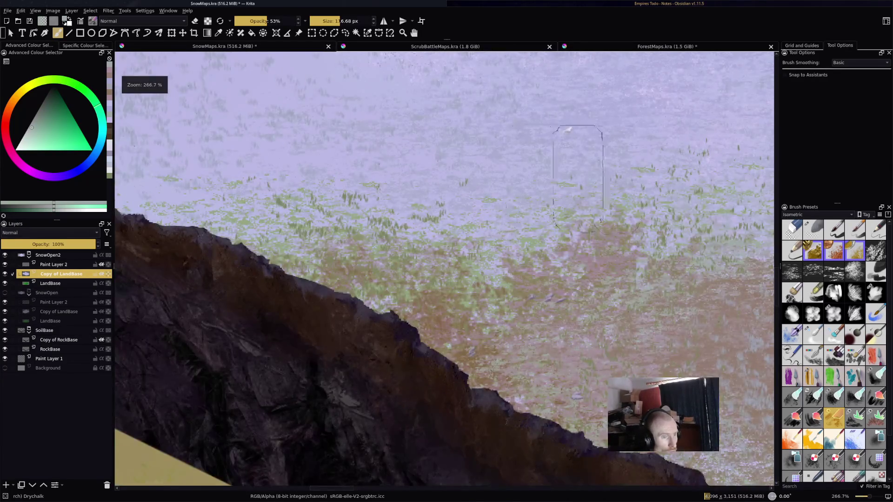
scroll(444, 202, "up", 1)
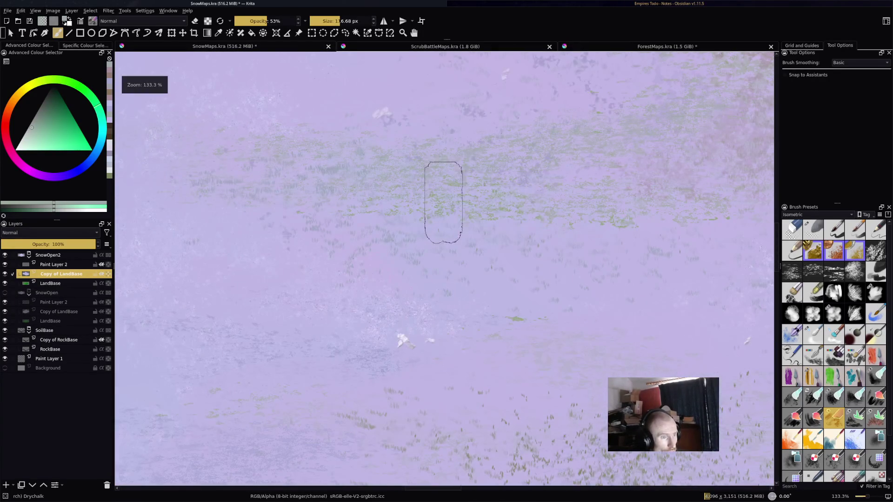
scroll(395, 160, "down", 5)
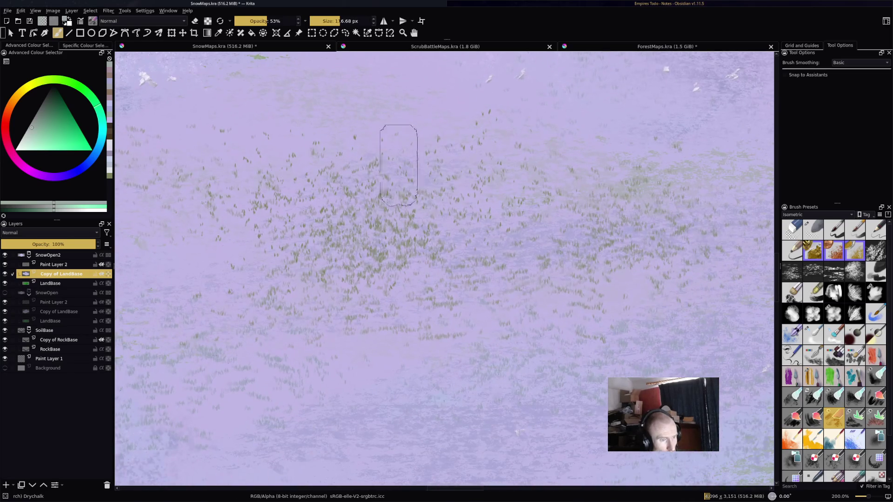
scroll(422, 188, "down", 1)
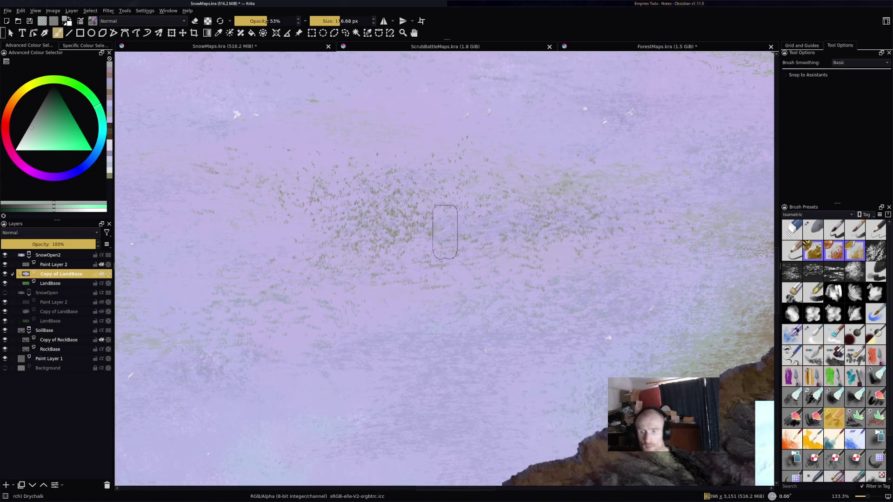
scroll(468, 246, "down", 1)
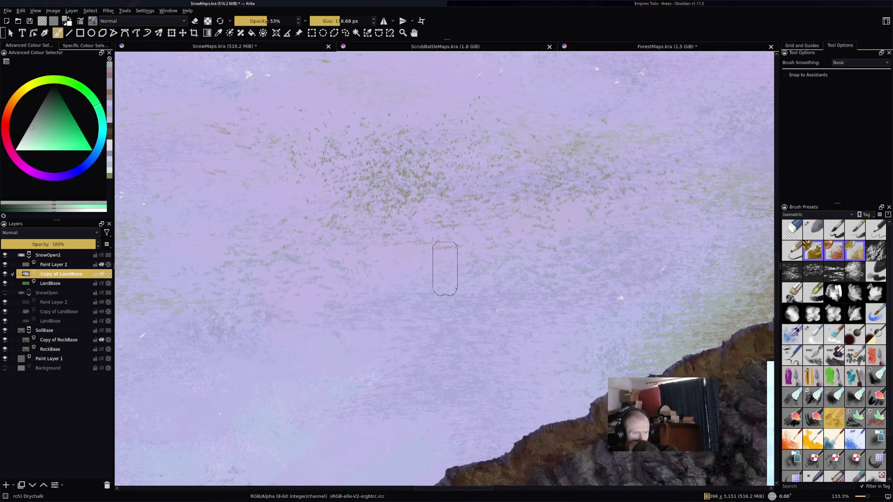
scroll(485, 261, "down", 1)
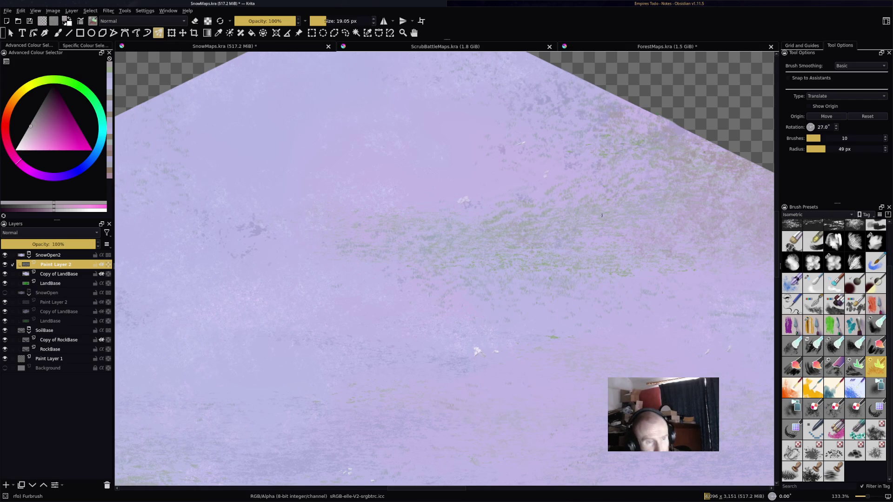
Step: Sample the pale lavender-blue snow colour from the finished tile
scroll(601, 215, "down", 6)
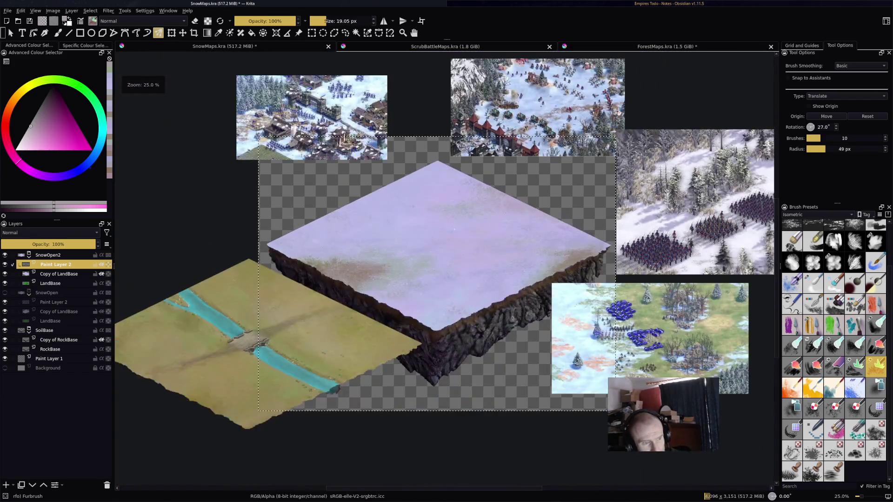
scroll(505, 212, "up", 3)
left_click(363, 180, "ctrl")
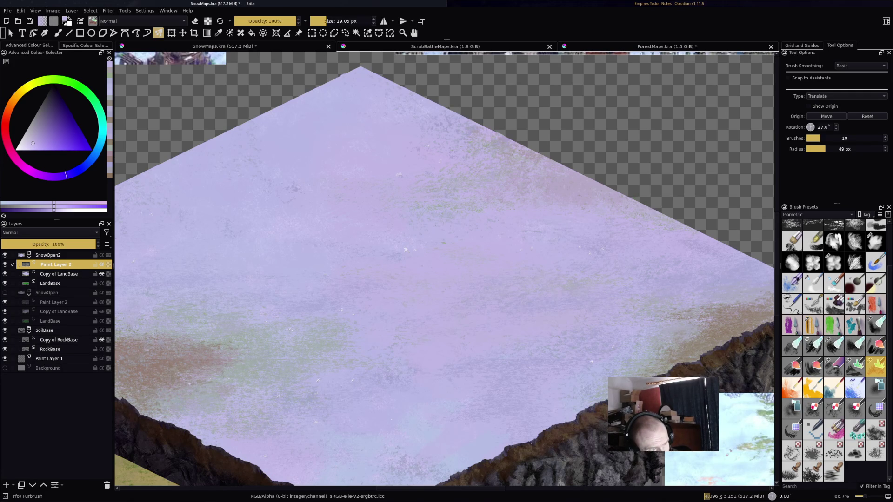
scroll(372, 177, "down", 5)
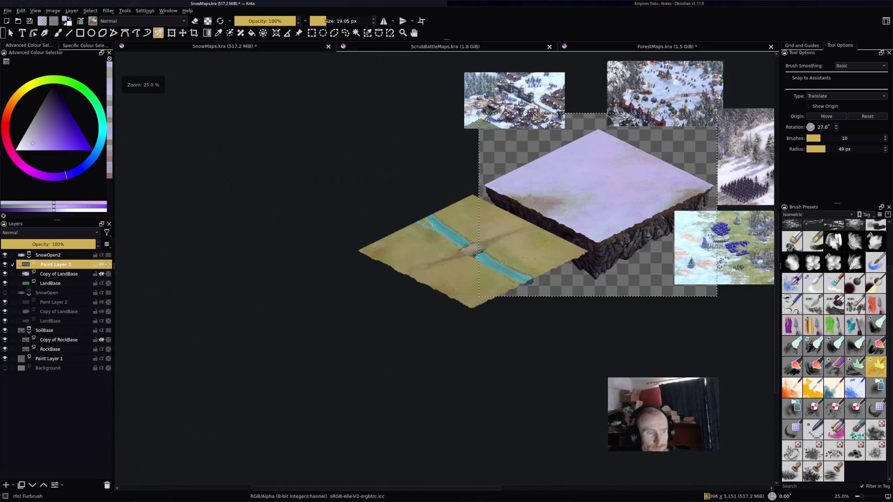
scroll(549, 227, "up", 2)
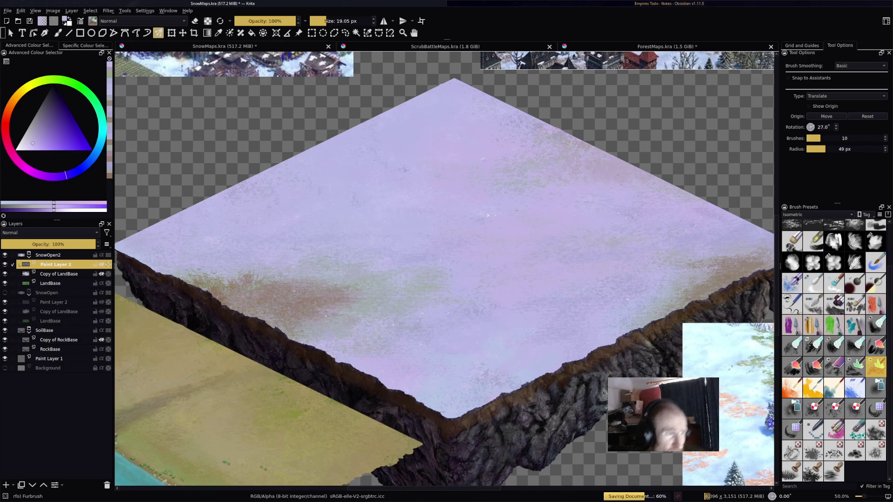
Step: Zoom out to 33.3% to frame the whole snow tile and select the SnowOpen2 group
scroll(575, 156, "down", 1)
scroll(575, 156, "down", 1)
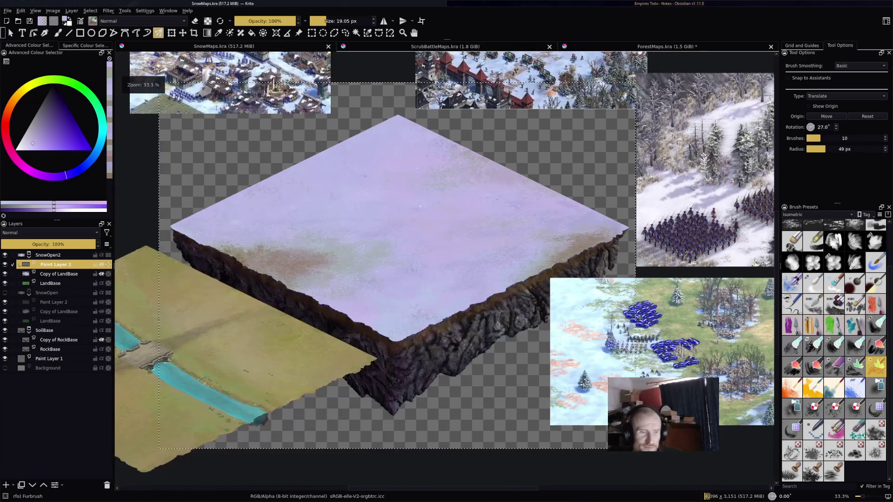
left_click_drag(445, 264, 416, 288)
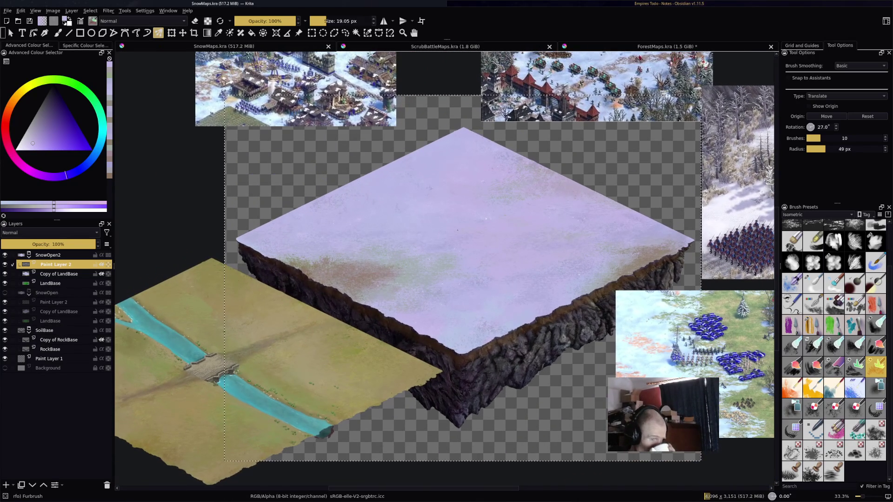
left_click(50, 255)
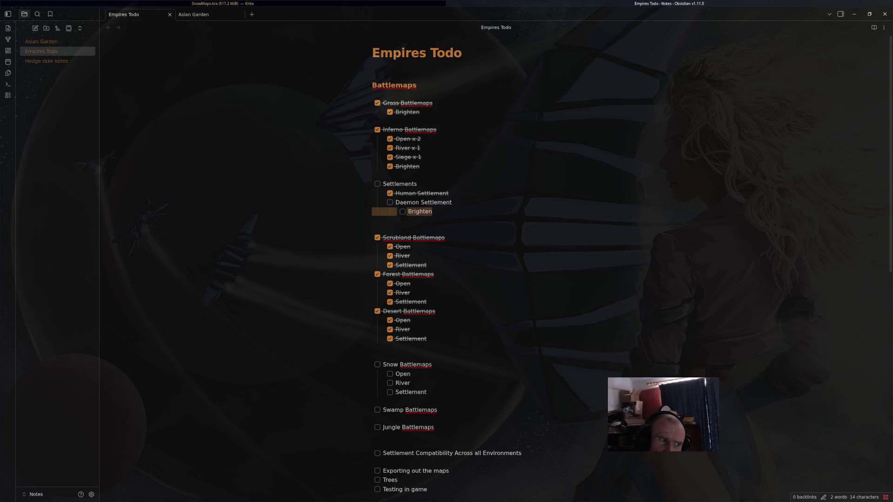
Step: Delete the Brighten item and the Swamp and Jungle Battlemaps entries from the checklist
key("BackSpace")
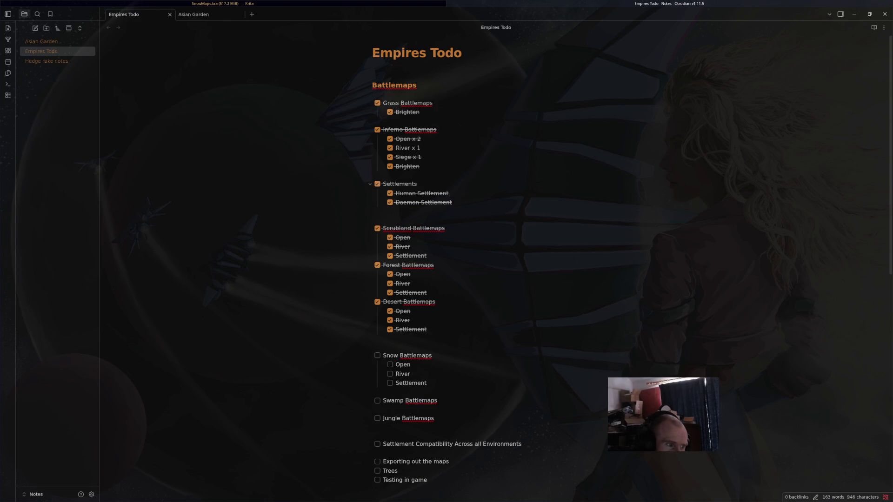
scroll(447, 268, "down", 5)
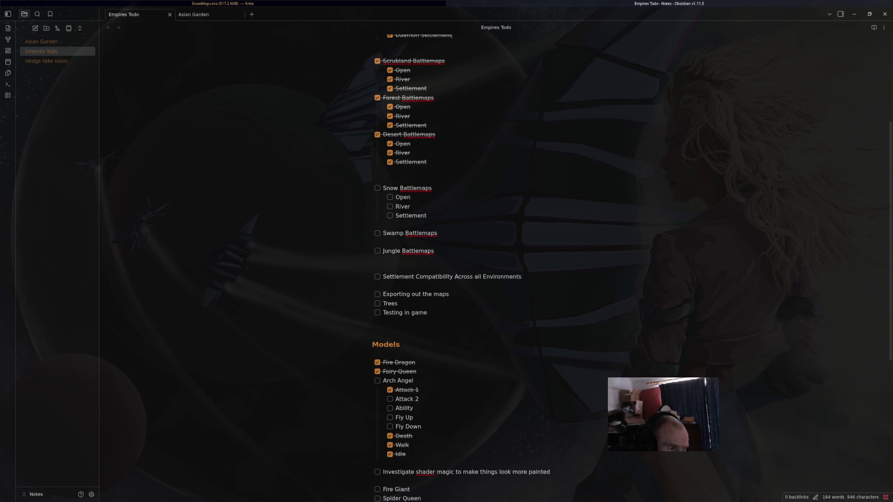
scroll(461, 268, "up", 2)
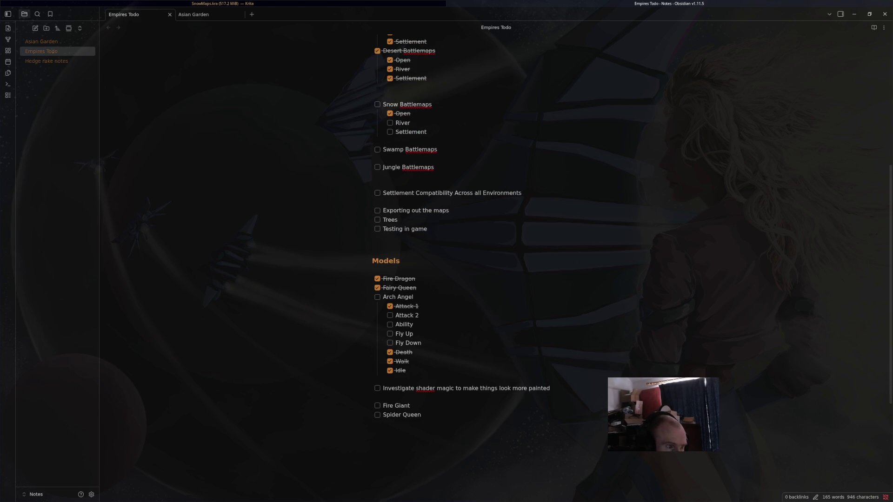
key("BackSpace")
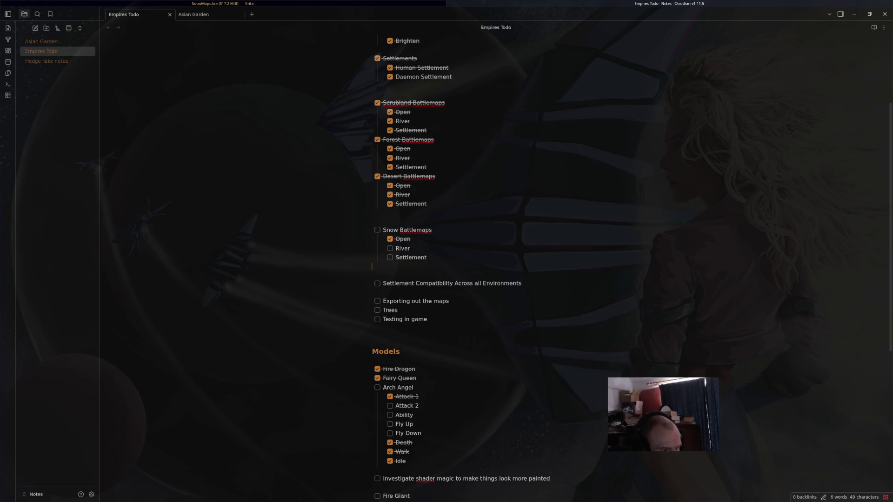
key("BackSpace")
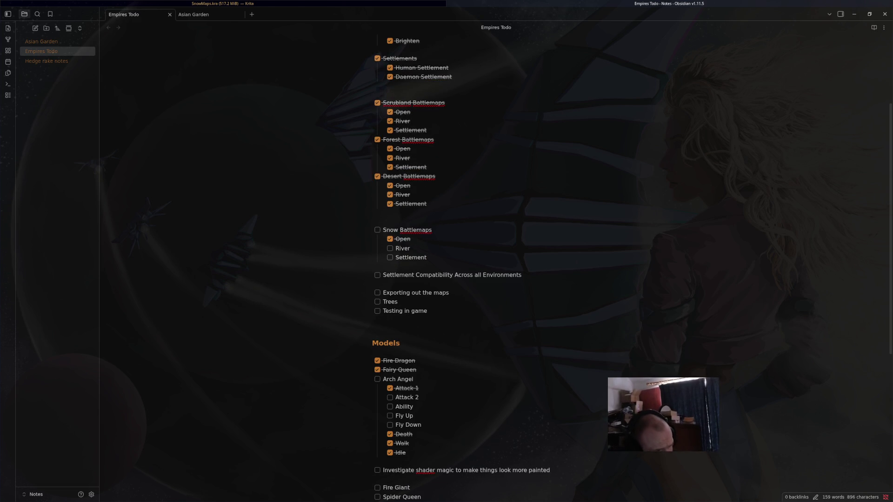
Step: Finish editing the Snow Battlemaps sub-items and return to Krita
scroll(460, 267, "down", 4)
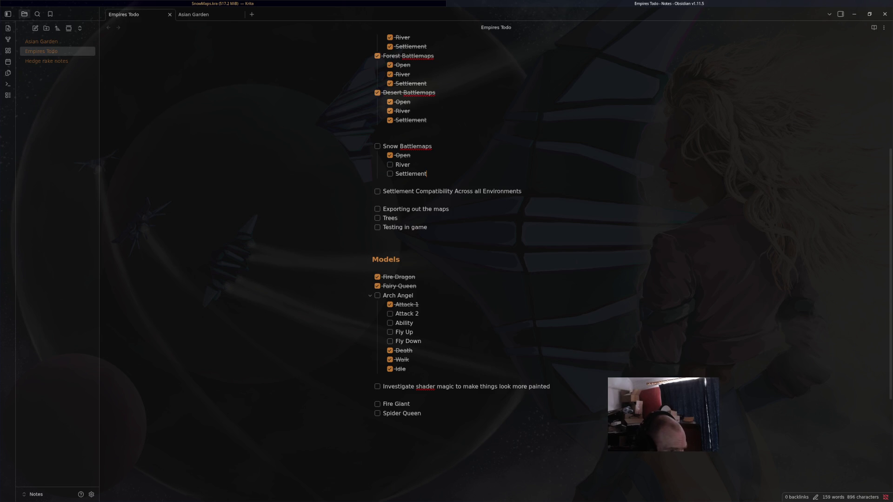
scroll(461, 268, "up", 4)
scroll(461, 268, "up", 4)
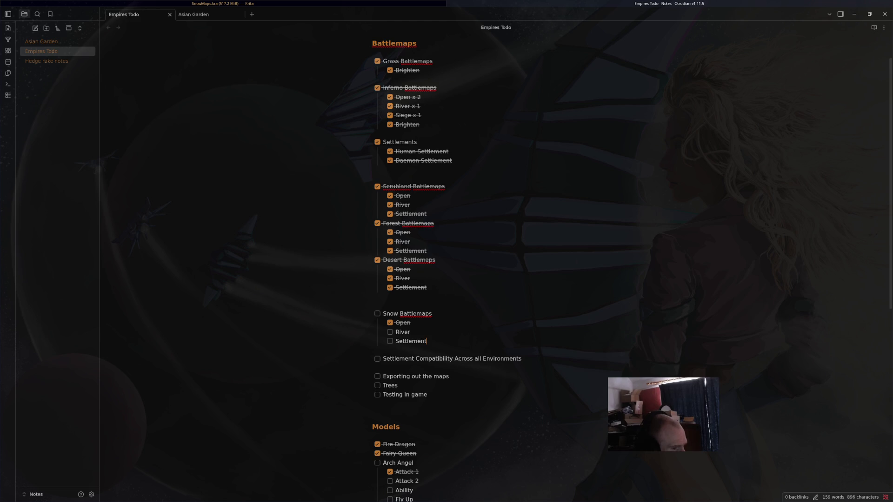
left_click(426, 341)
scroll(460, 268, "down", 5)
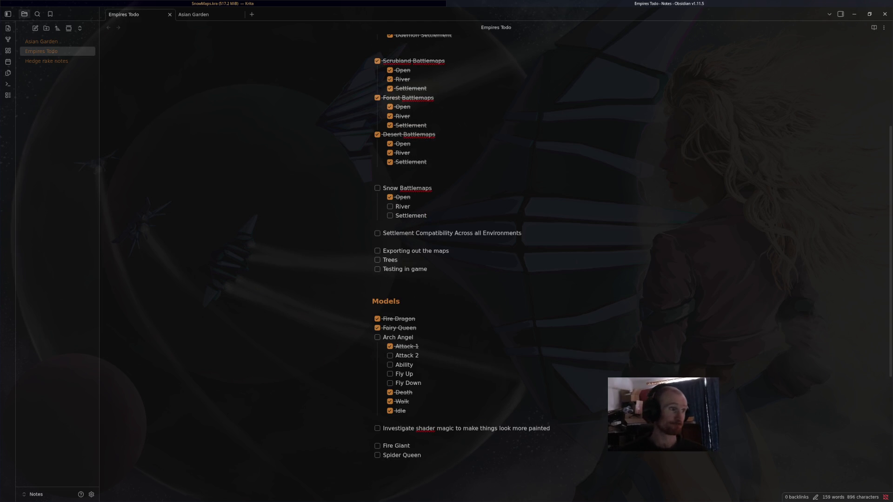
key("alt+Tab")
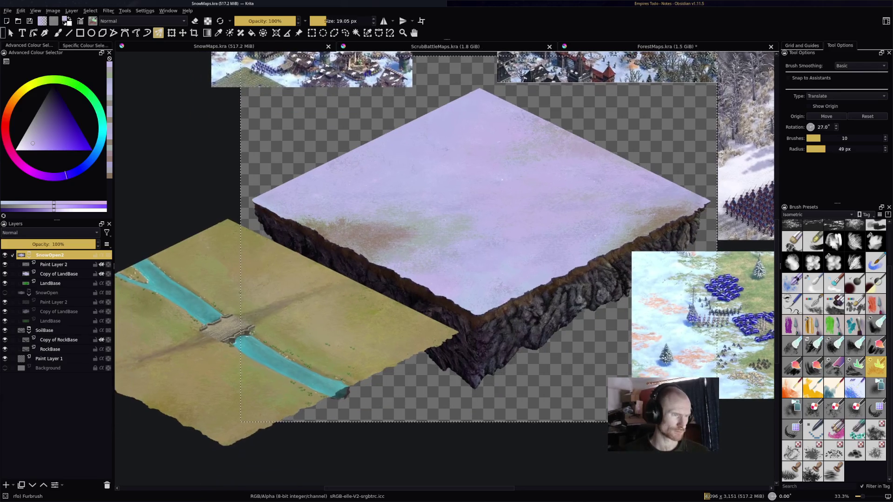
Step: Duplicate the SnowOpen2 group and name the copy SnowSiege
scroll(490, 200, "up", 1)
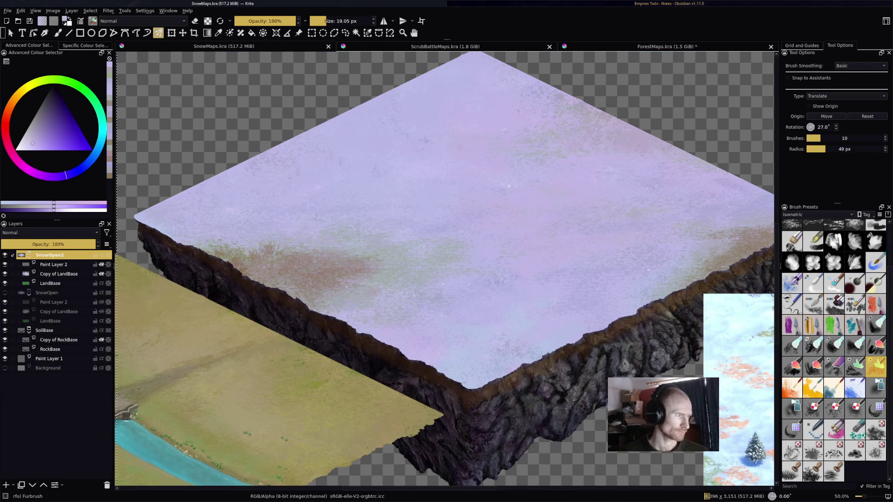
key("ctrl+j")
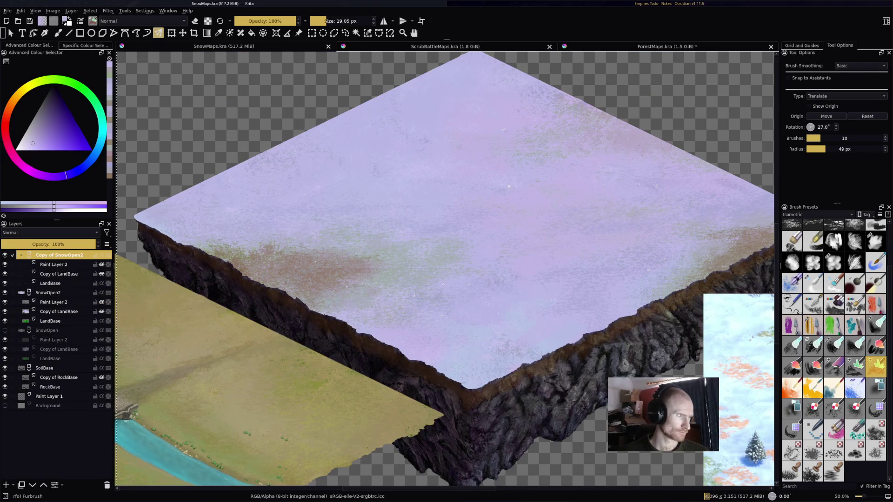
key("F2")
type("S")
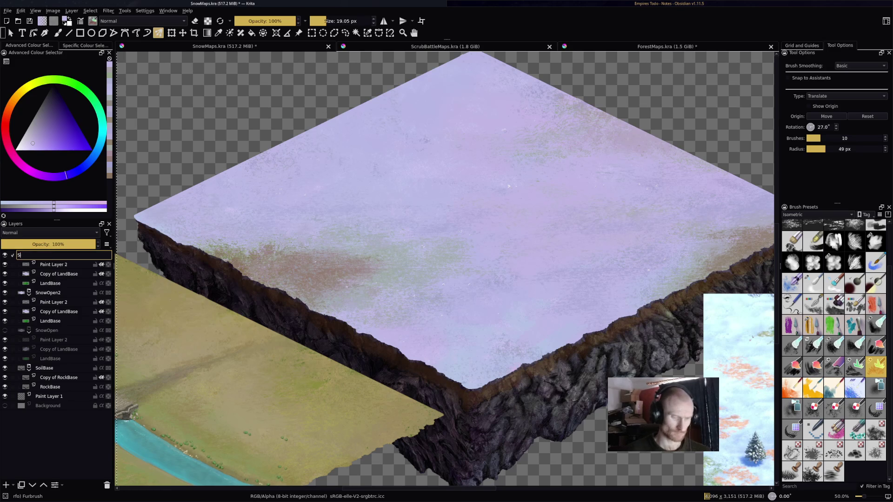
type("nowSiege")
key("Return")
Step: Save SnowMaps.kra and hide the original SnowOpen2 group
key("ctrl+s")
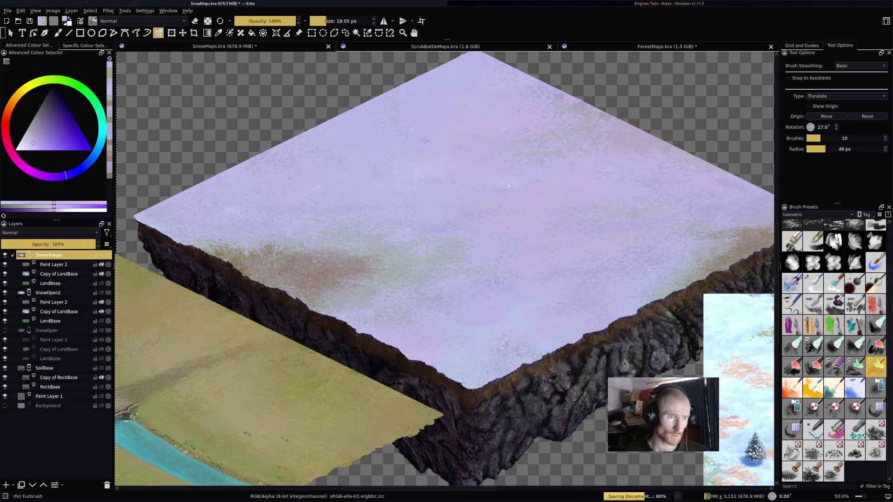
left_click(5, 293)
key("ctrl+shift+Tab")
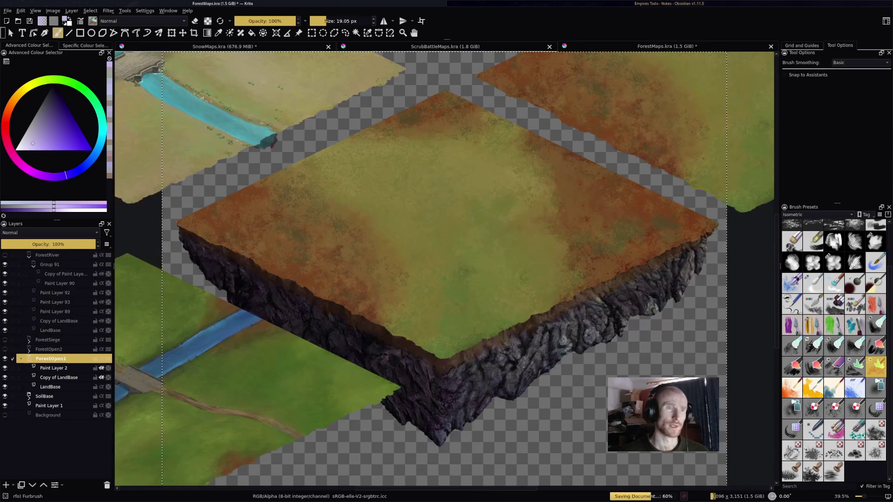
Step: In ForestMaps.kra, show ForestSiege and copy its DeamonSettlement and DemonSettlementDirt layers
key("minus")
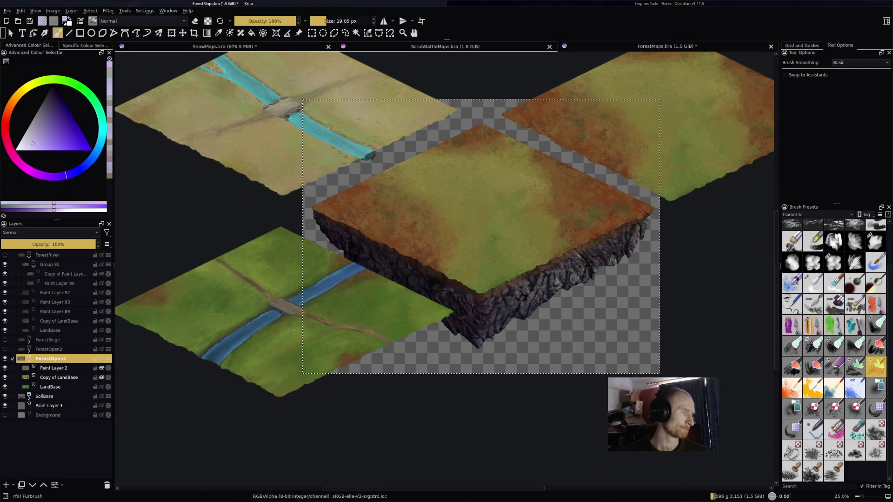
left_click(29, 256)
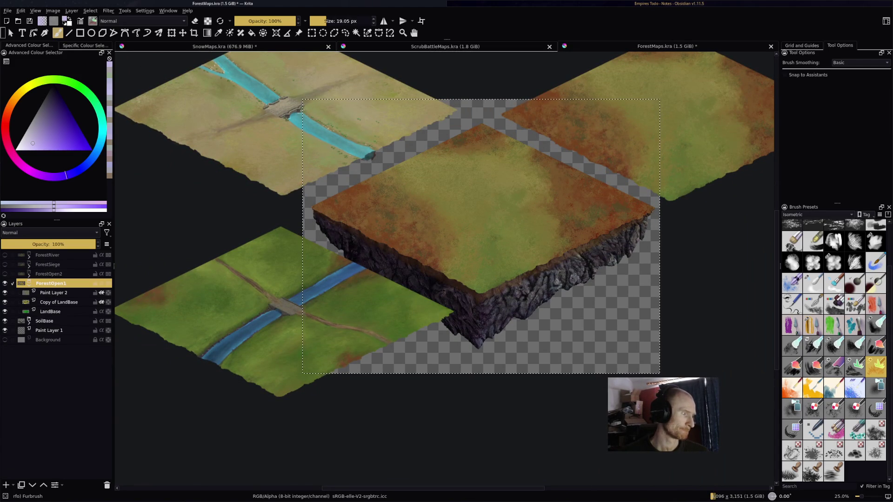
left_click(4, 283)
left_click(5, 264)
left_click(29, 264)
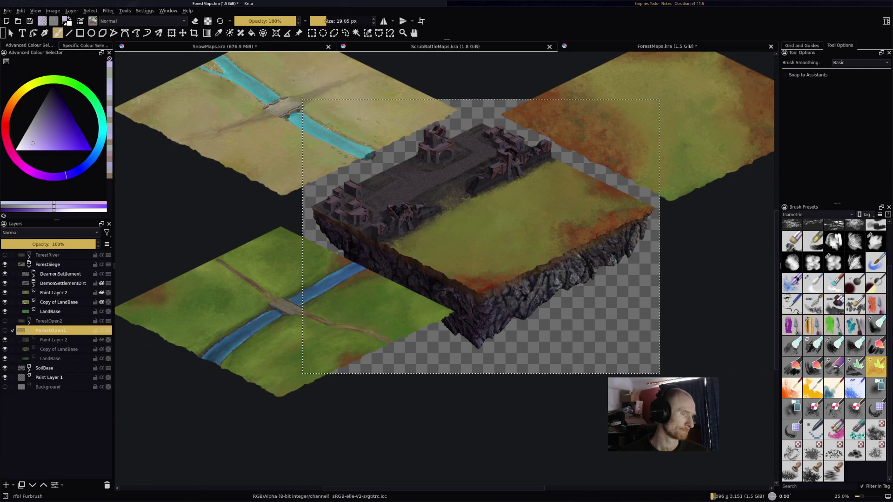
left_click(63, 274)
left_click(63, 284, "shift")
right_click(56, 278)
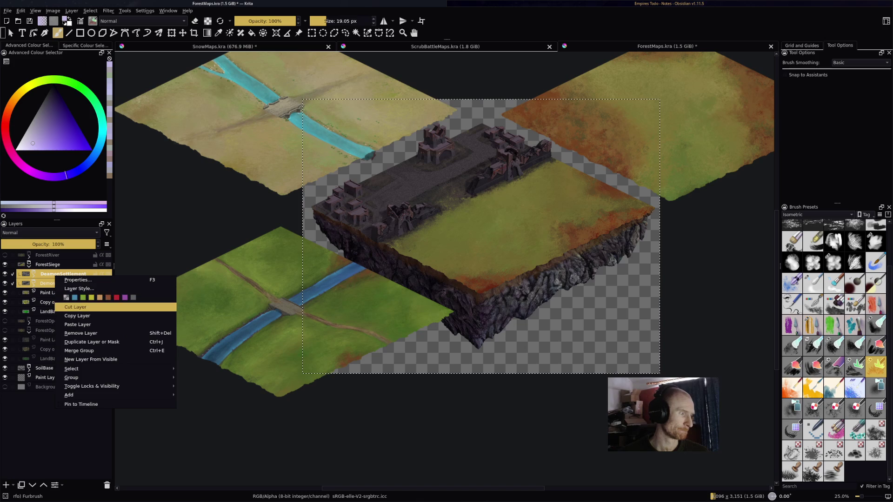
left_click(70, 326)
Step: Paste the two settlement layers into the SnowSiege group in SnowMaps.kra
key("ctrl+Tab")
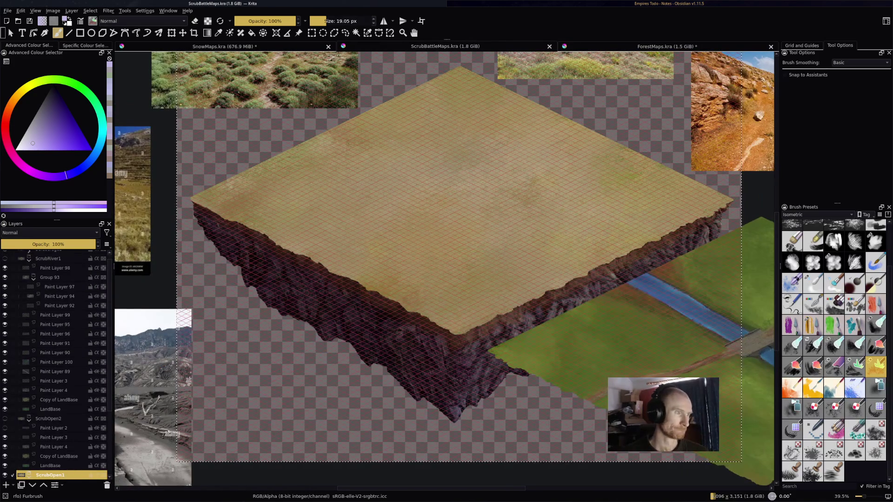
key("ctrl+Tab")
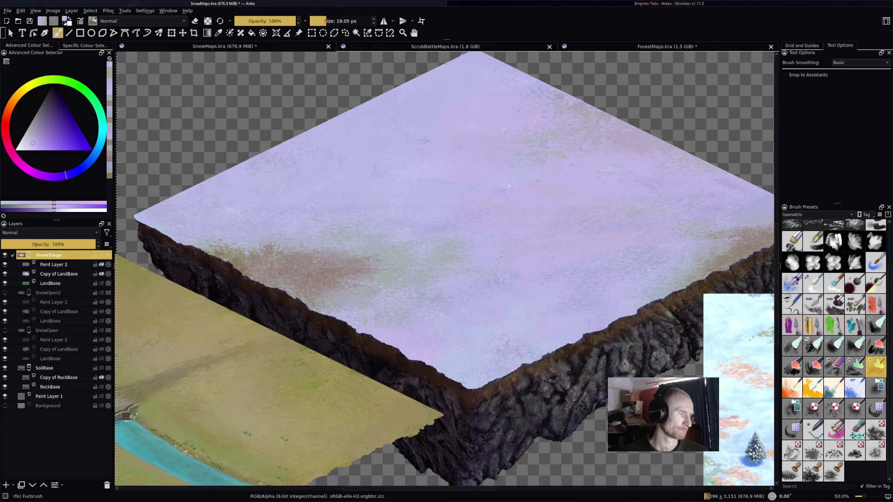
right_click(55, 256)
left_click(70, 305)
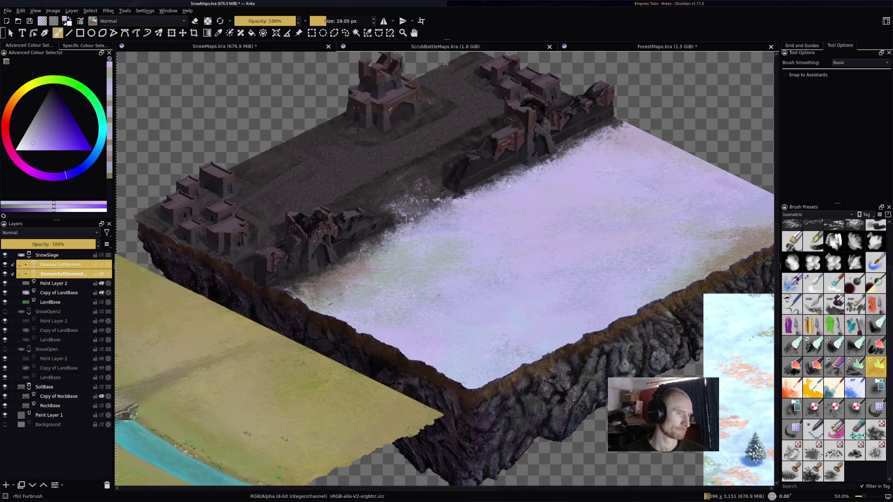
scroll(331, 84, "up", 1)
scroll(330, 83, "up", 1)
scroll(330, 84, "down", 1)
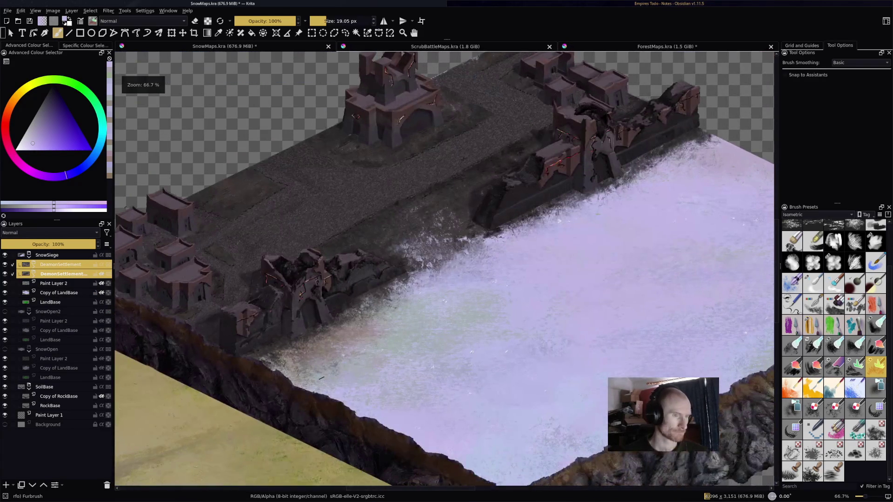
left_click_drag(321, 378, 330, 386)
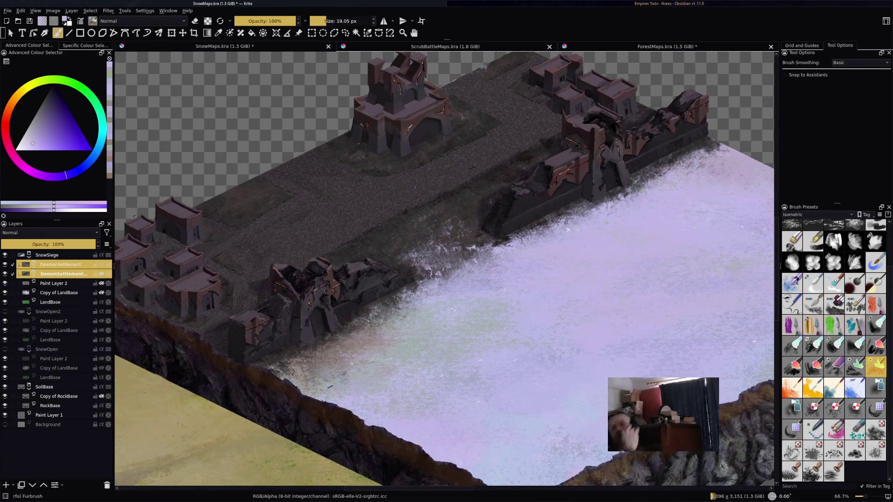
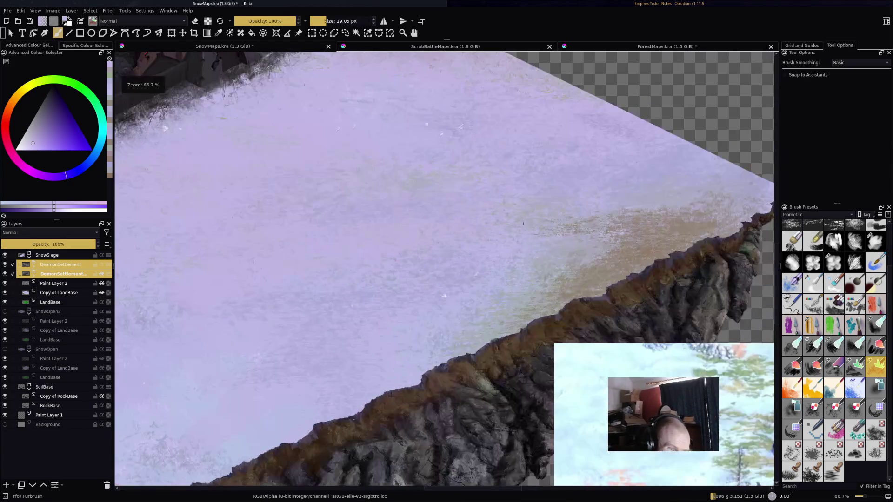
Step: On Copy of LandBase, chalk over the brown dirt by the cliff with the Multibrush Drychalk preset
left_click(456, 267, "ctrl")
left_click(60, 292)
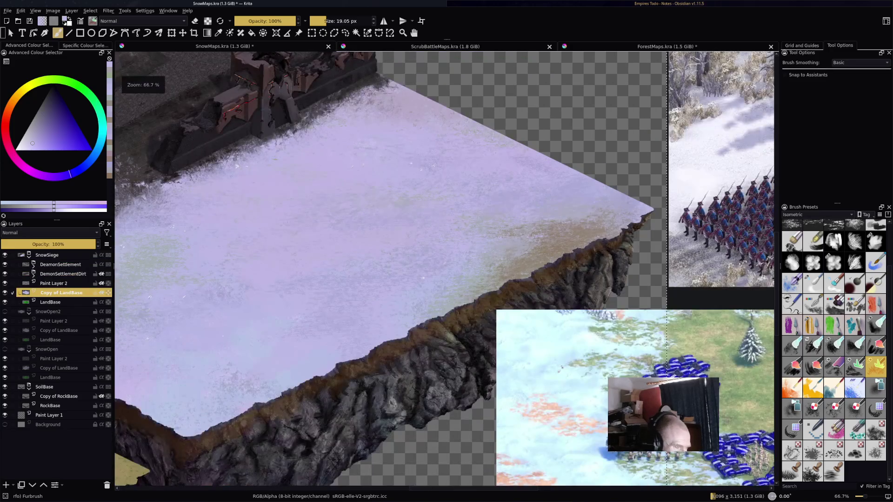
scroll(482, 233, "up", 2)
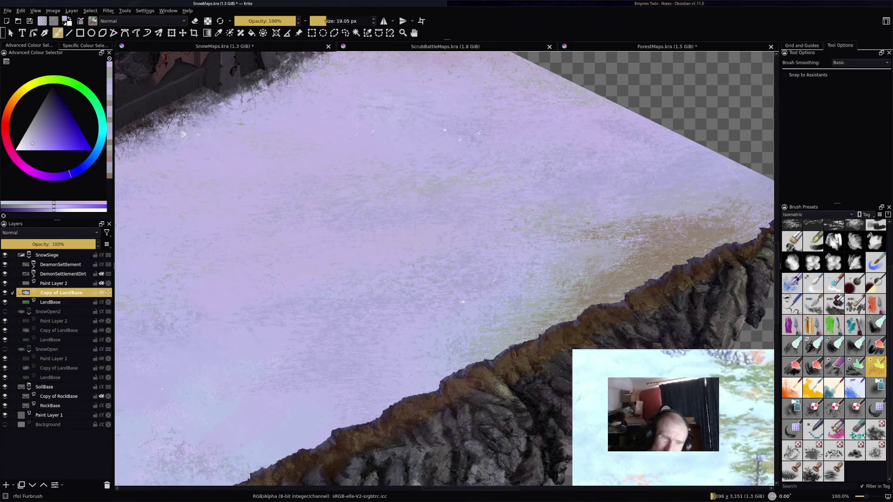
key("q")
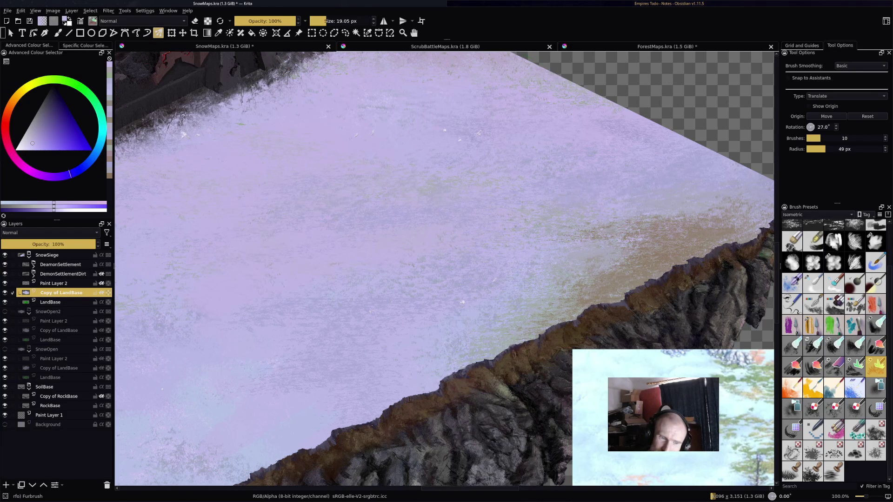
key("slash")
left_click_drag(602, 275, 507, 335)
mouse_move(558, 302)
left_mouse_down()
mouse_move(675, 260)
mouse_move(577, 233)
mouse_move(749, 214)
left_mouse_up()
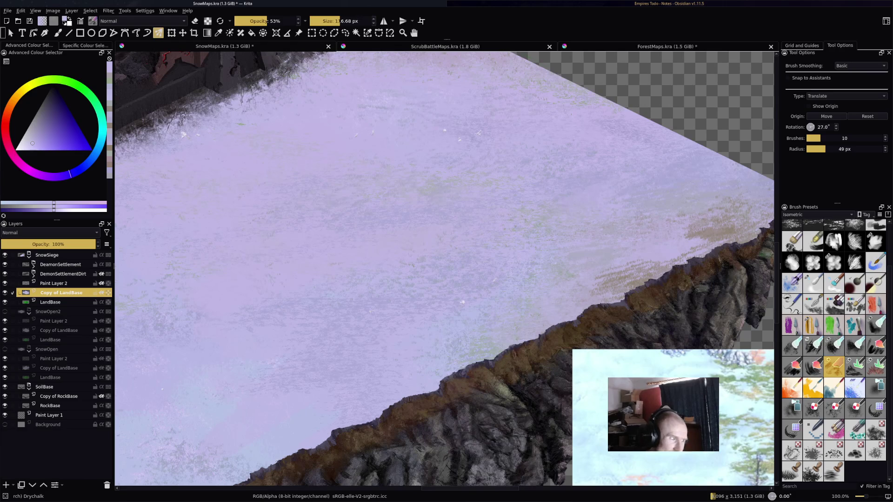
Step: Erase on Paint Layer 2 to lighten the remaining brown patches by the cliff and ruins
key("Page_Up")
key("e")
mouse_move(592, 287)
left_mouse_down()
mouse_move(660, 280)
mouse_move(693, 223)
left_mouse_up()
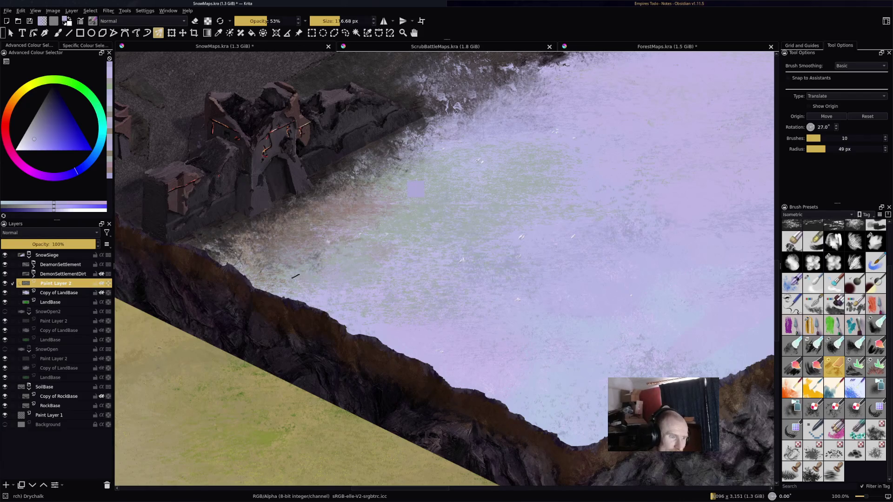
left_click_drag(429, 220, 348, 238)
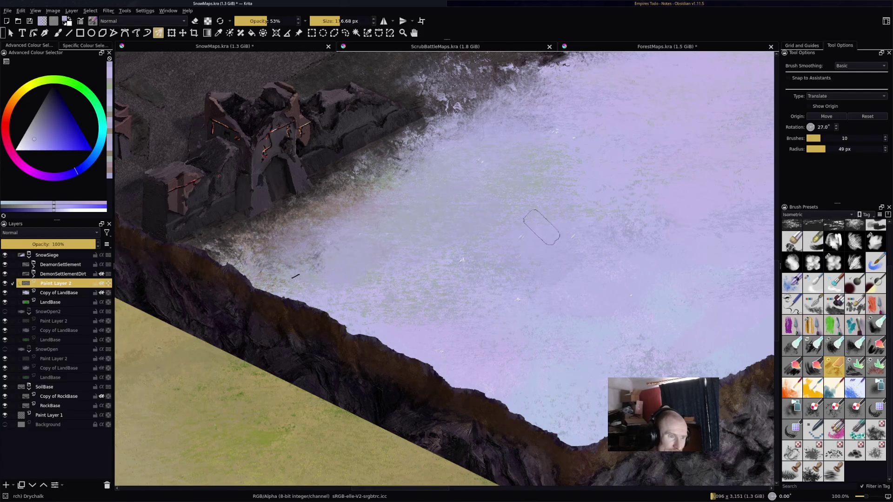
Step: Return to the Freehand Brush with the Essential Stones Ground6 preset
key("b")
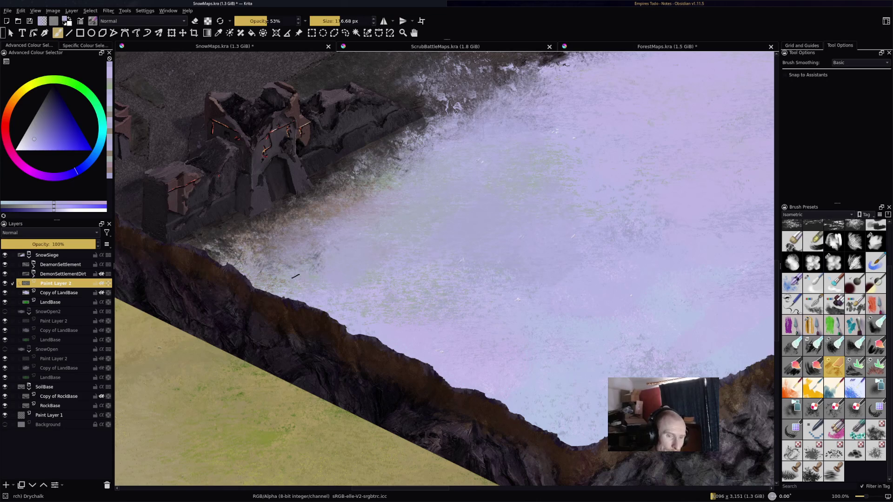
scroll(819, 353, "up", 2)
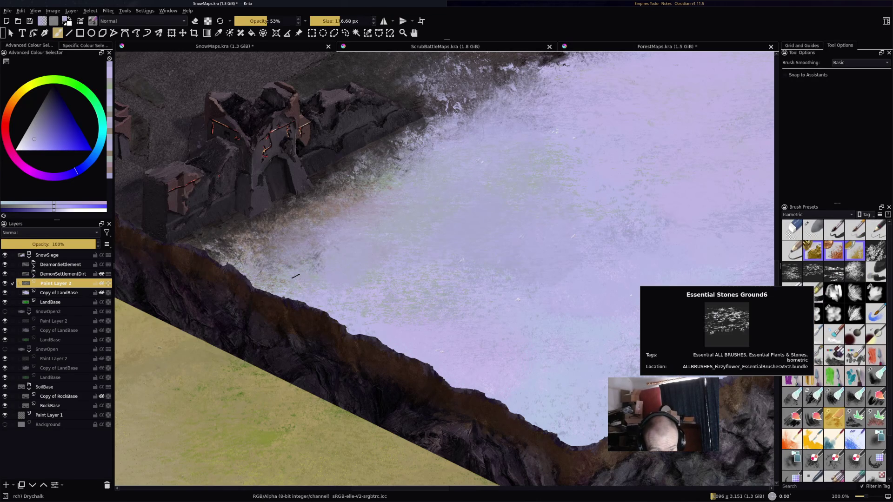
left_click(813, 272)
Step: Zoom out and sample a dark brown from the ground
scroll(419, 232, "up", 2)
key("minus")
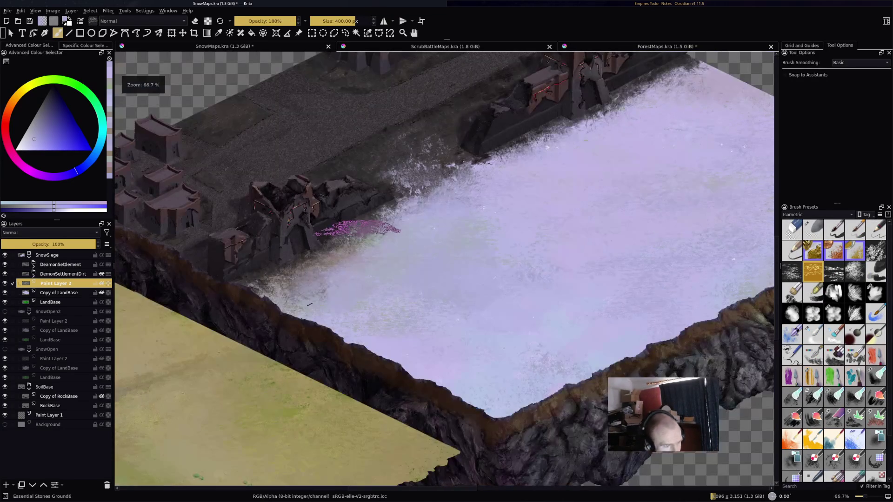
scroll(361, 226, "up", 1)
left_click(300, 279, "ctrl")
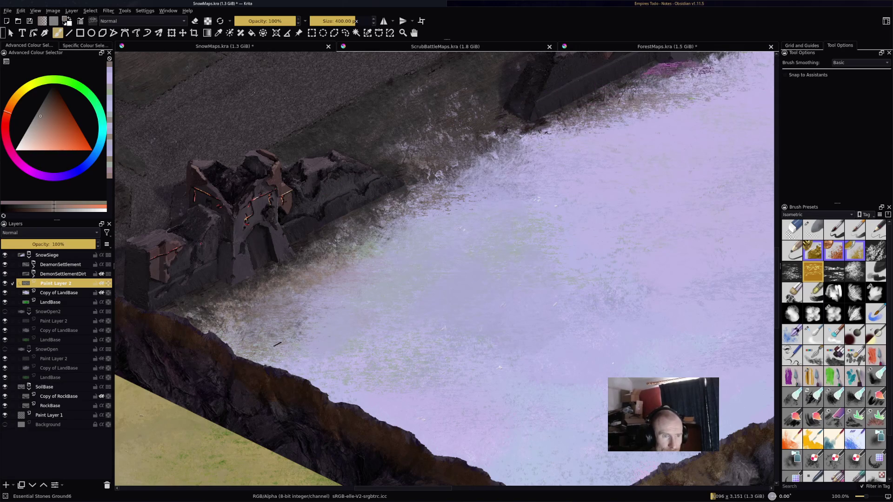
Step: Look over the fortress ruins, upper wall and settlement buildings
left_click_drag(688, 149, 379, 228)
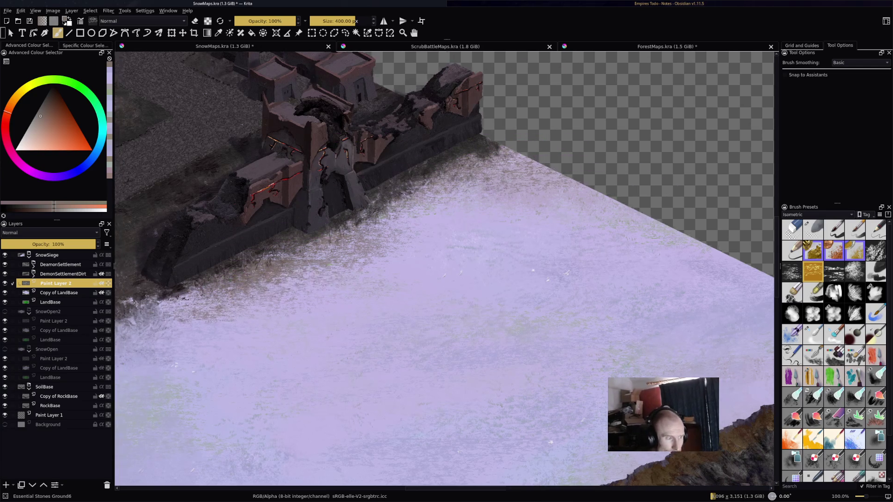
left_click_drag(293, 279, 642, 195)
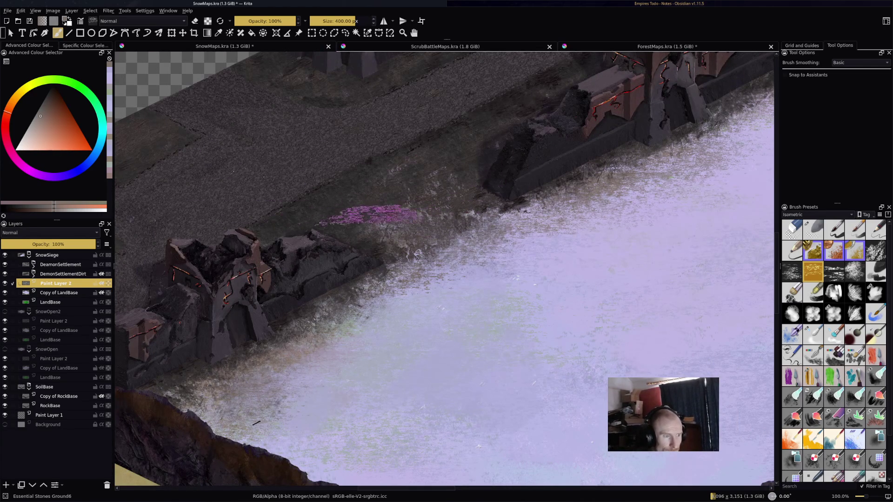
scroll(688, 116, "down", 3)
left_click_drag(537, 209, 518, 249)
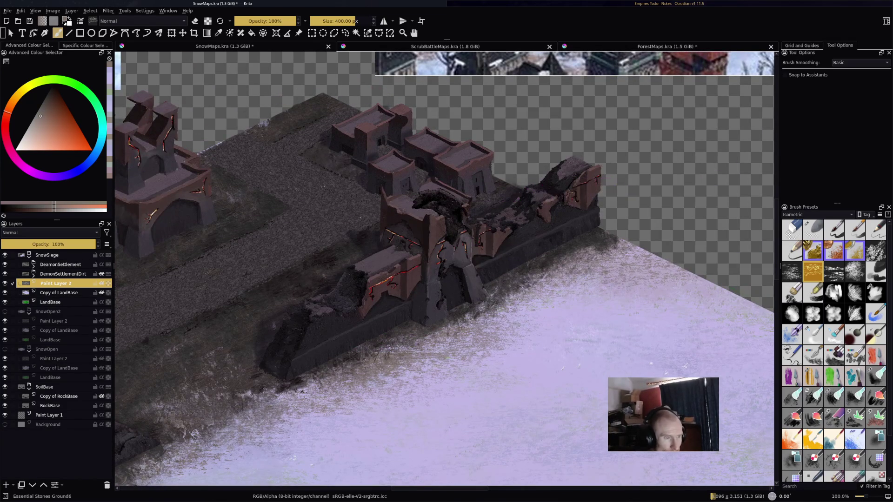
left_click_drag(512, 150, 637, 230)
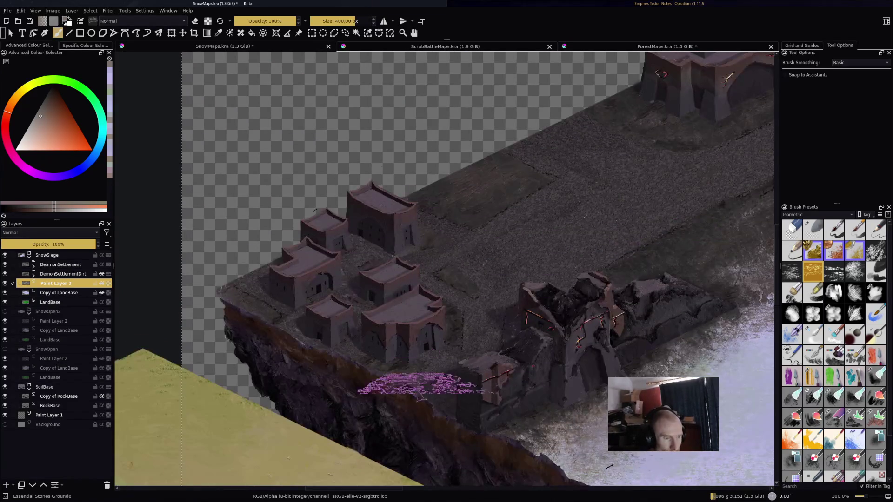
scroll(388, 388, "down", 3)
scroll(567, 216, "up", 2)
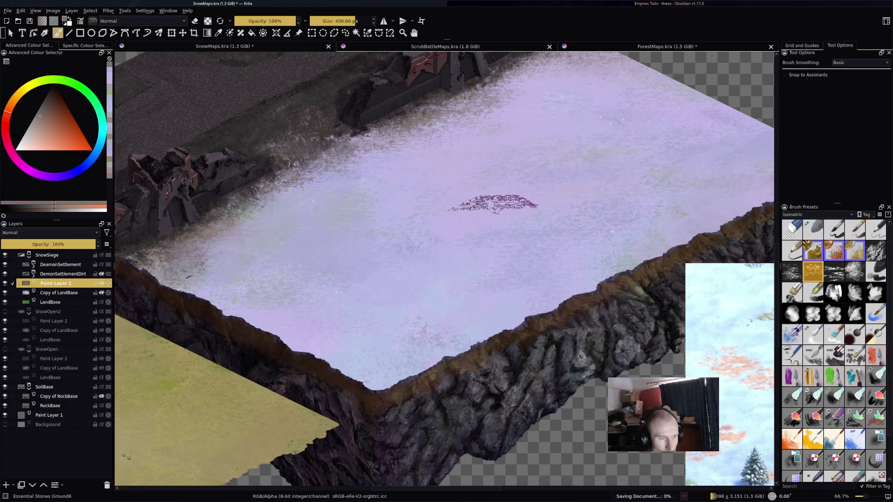
scroll(489, 202, "down", 1)
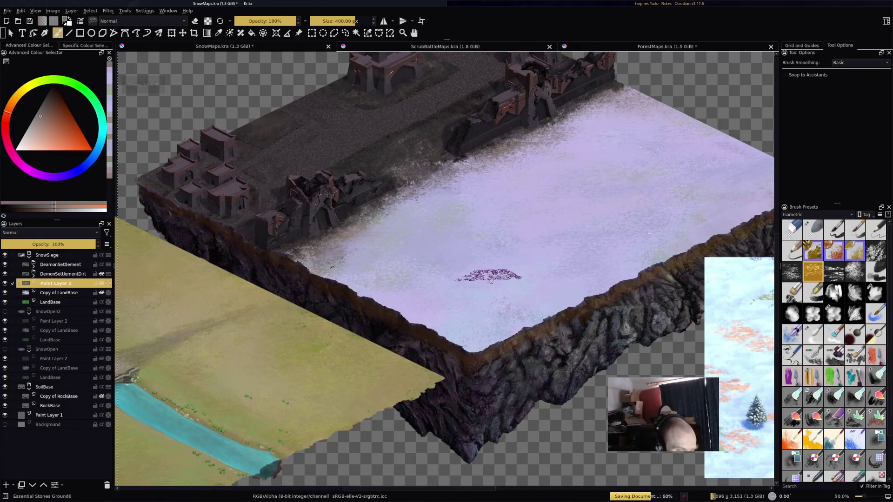
scroll(489, 279, "up", 3)
Step: Sample the snowfield's pale purple and dab it onto the snowfield
mouse_move(475, 228)
left_mouse_down()
mouse_move(279, 259)
mouse_move(162, 210)
mouse_move(348, 189)
mouse_move(538, 193)
mouse_move(652, 139)
mouse_move(534, 186)
mouse_move(512, 177)
left_mouse_up()
scroll(528, 199, "down", 3)
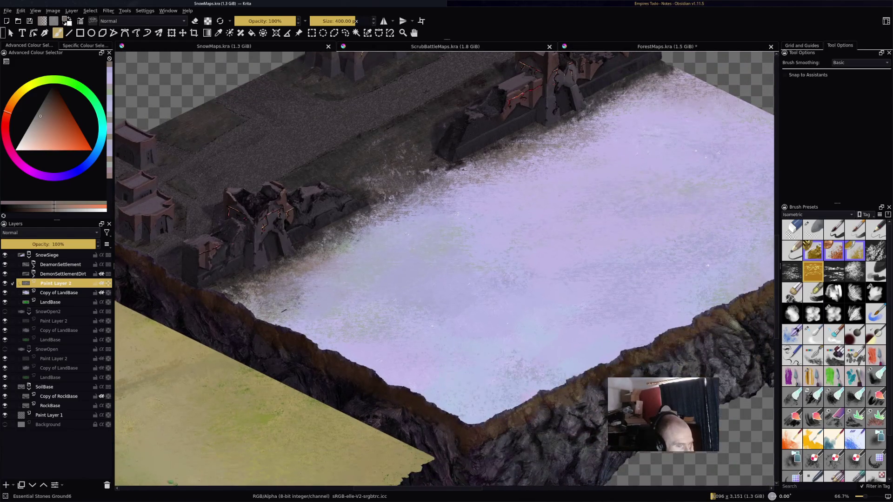
left_click_drag(409, 200, 191, 191)
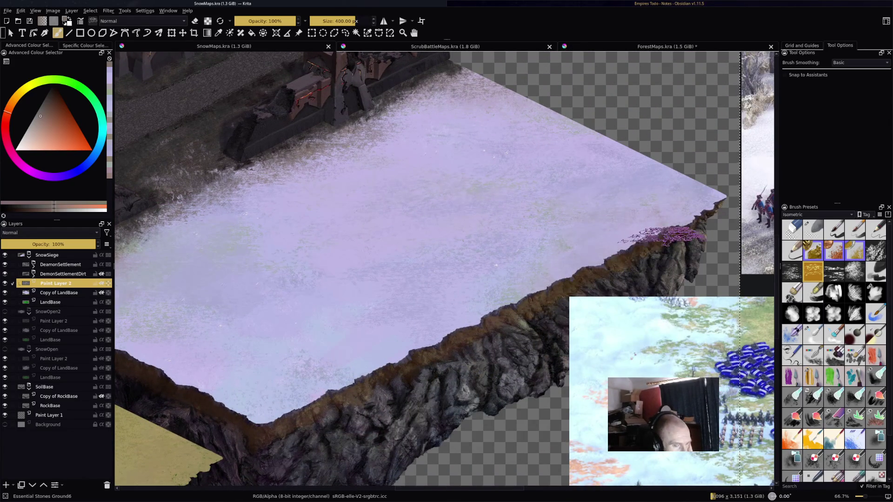
scroll(658, 235, "up", 2)
left_click(378, 236, "ctrl")
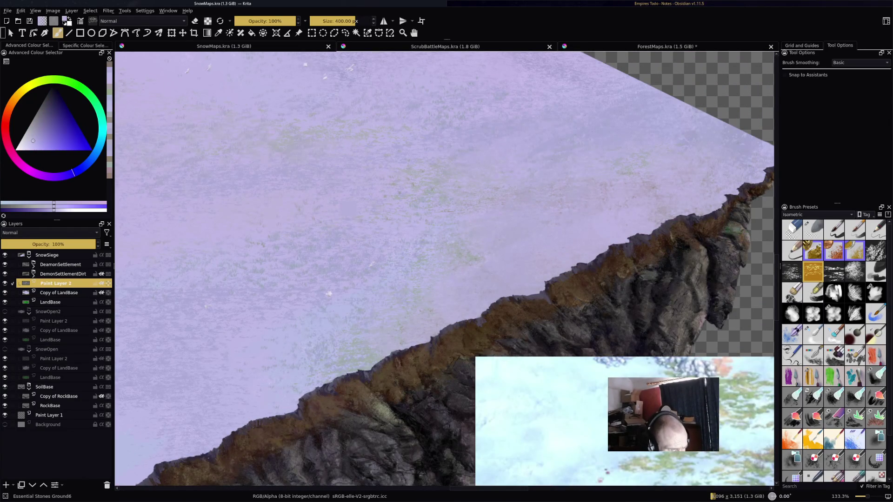
left_click(531, 255, "ctrl")
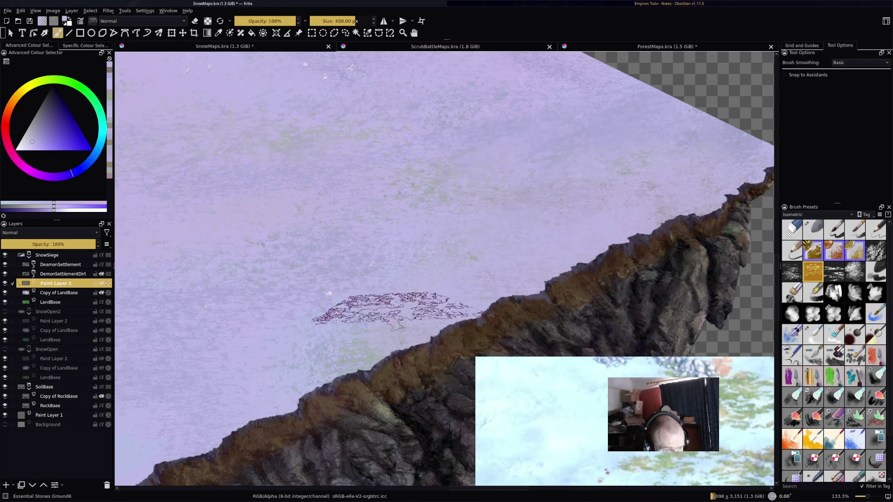
Step: Save SnowMaps.kra and start renaming the DemonSettlementDirt layer
scroll(697, 174, "up", 2)
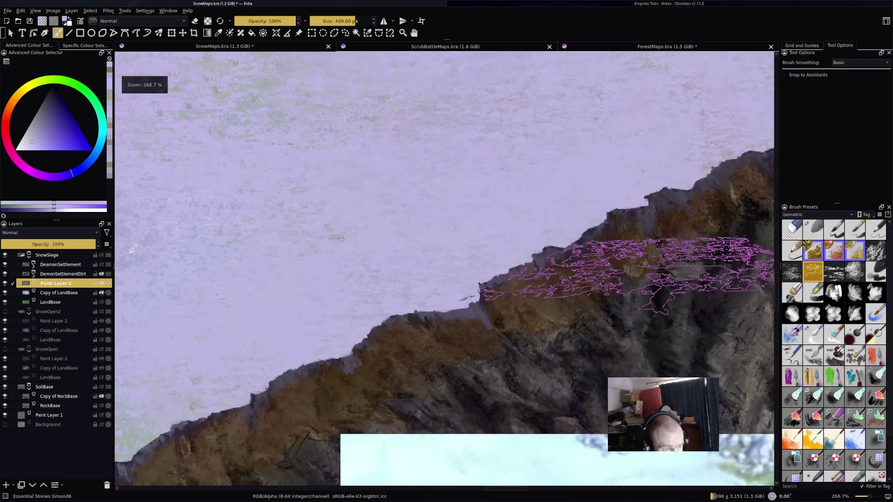
scroll(302, 247, "down", 2)
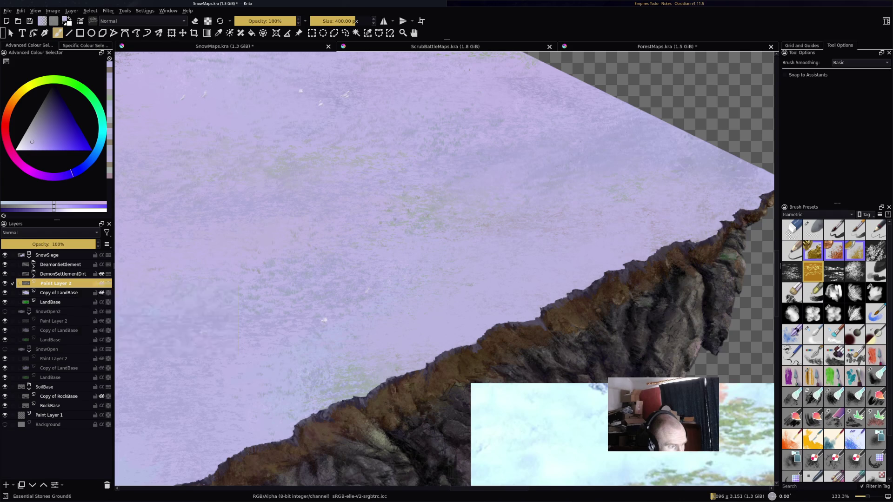
mouse_move(75, 292)
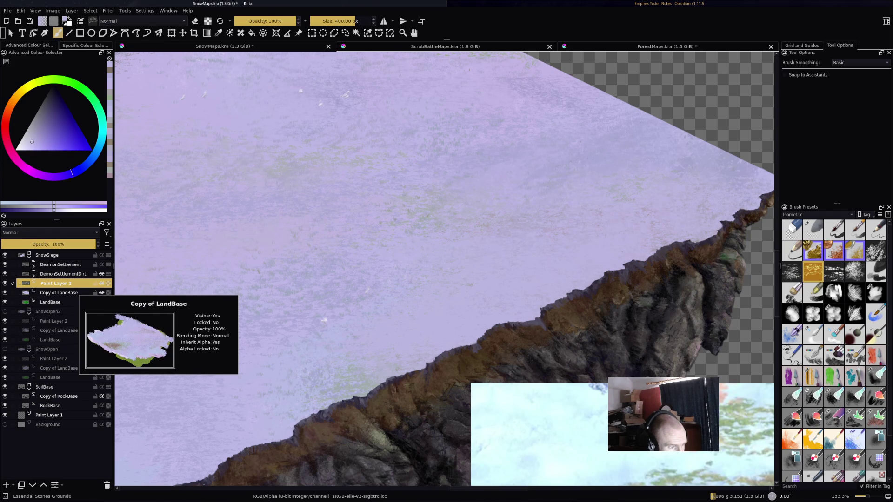
key("minus")
key("minus")
key("minus")
key("ctrl+s")
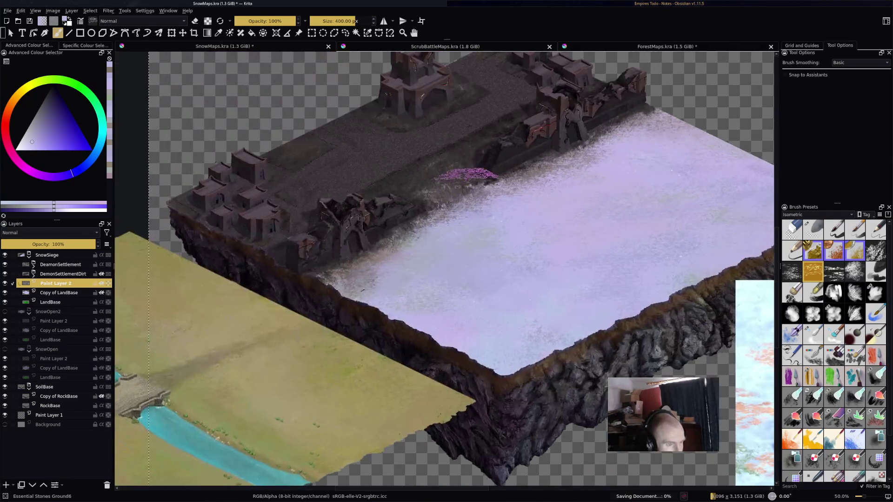
key("plus")
key("plus")
key("plus")
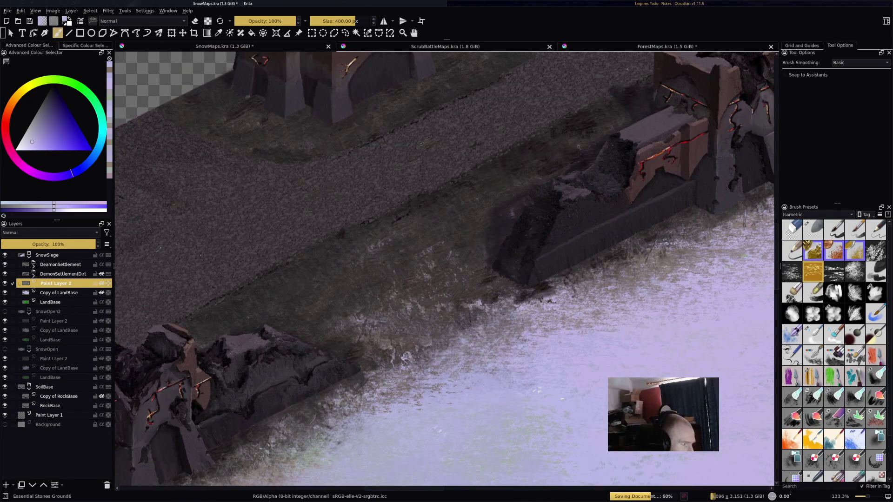
left_click(63, 274)
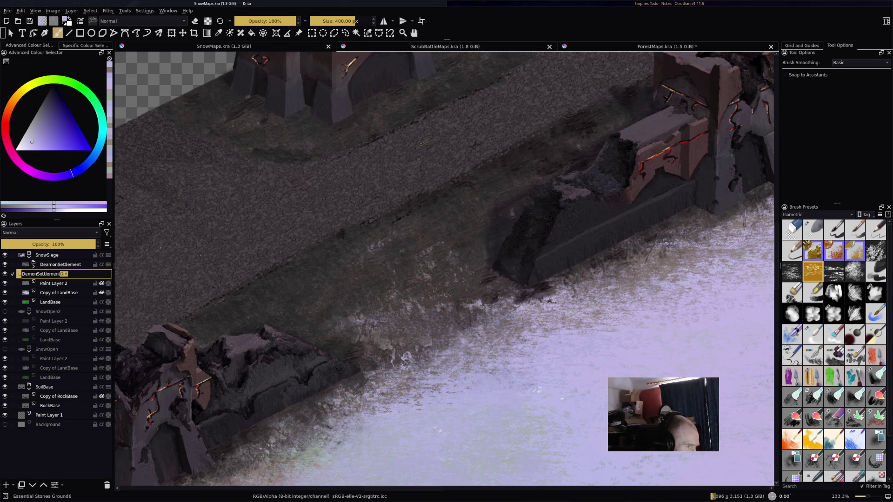
type("Snow")
Step: Confirm the name DemonSettlementSnow, save the map, and frame the settlement and ruins
key("Return")
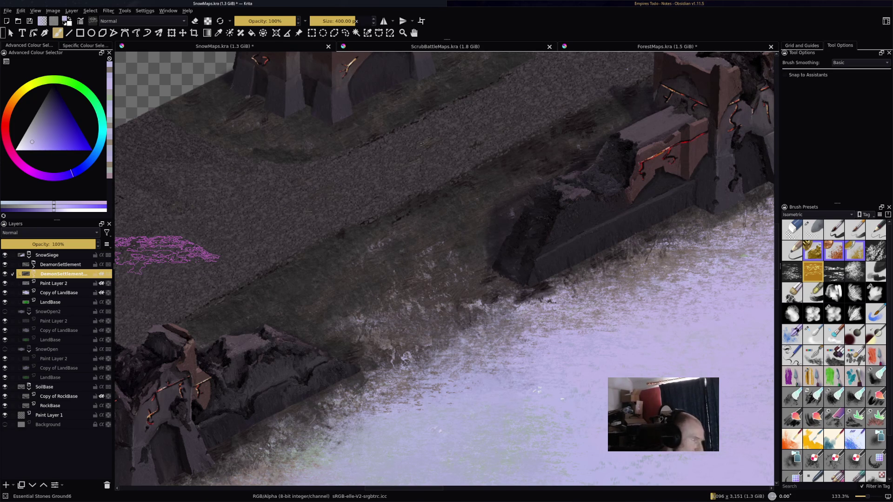
double_click(52, 264)
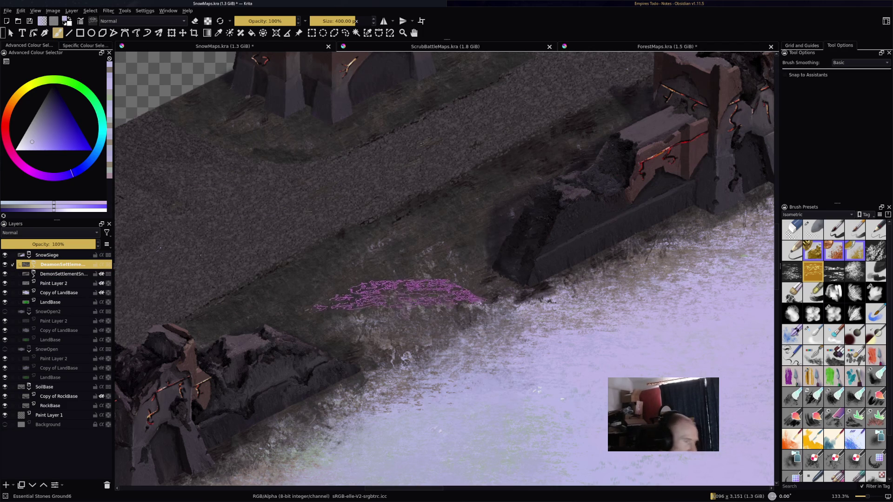
scroll(410, 293, "down", 2)
key("ctrl+s")
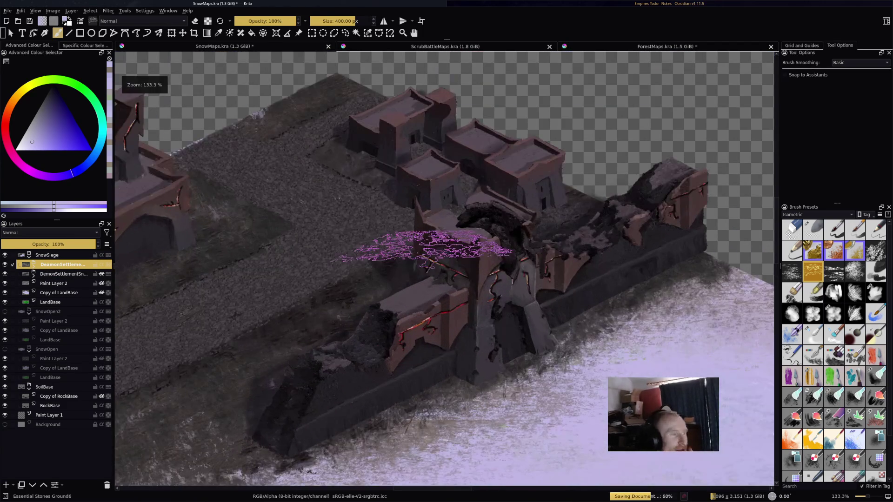
scroll(270, 274, "up", 2)
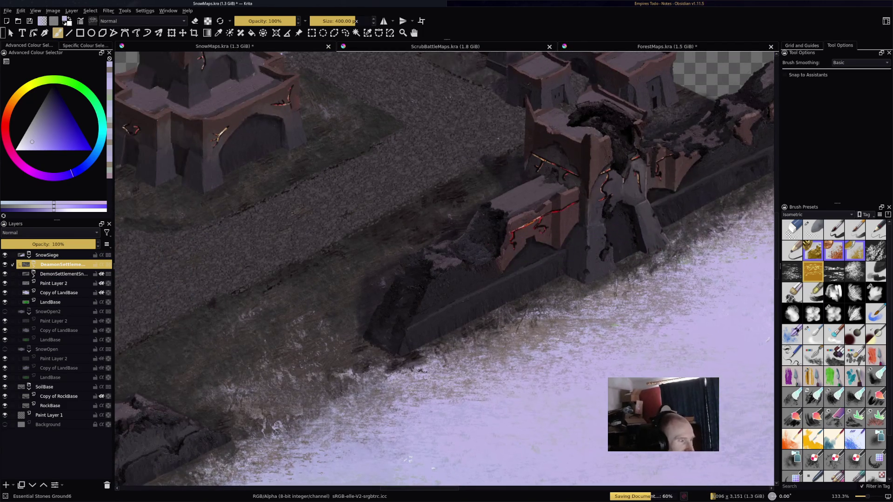
mouse_move(305, 247)
left_mouse_down()
mouse_move(542, 176)
mouse_move(555, 214)
left_mouse_up()
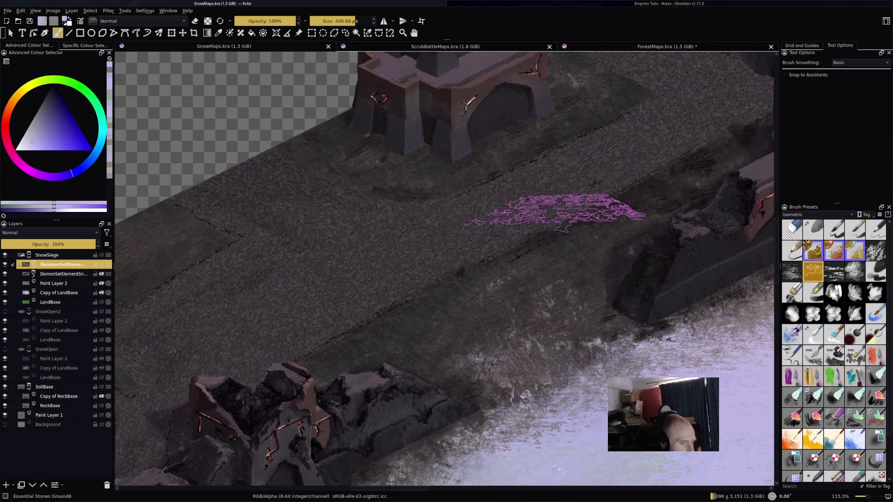
Step: Expand DemonSettlementSnow, select DemonGroundPaving, and add a new paint layer above it
left_click(33, 264)
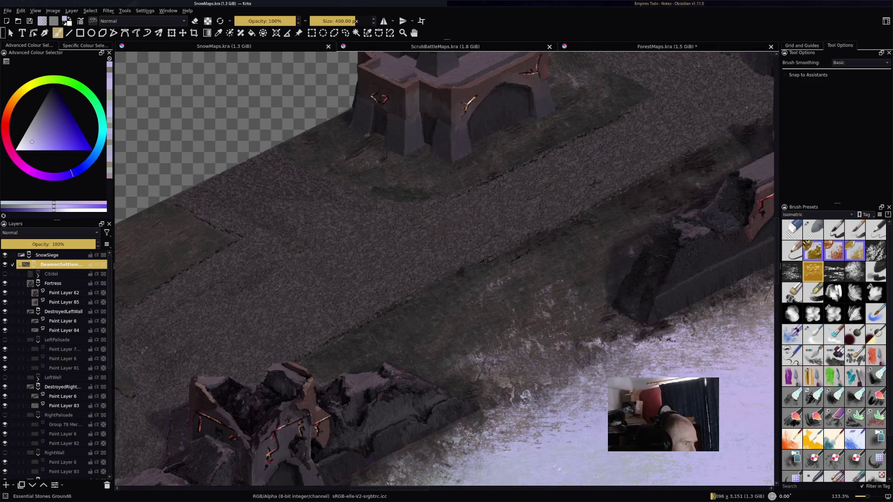
left_click(33, 264)
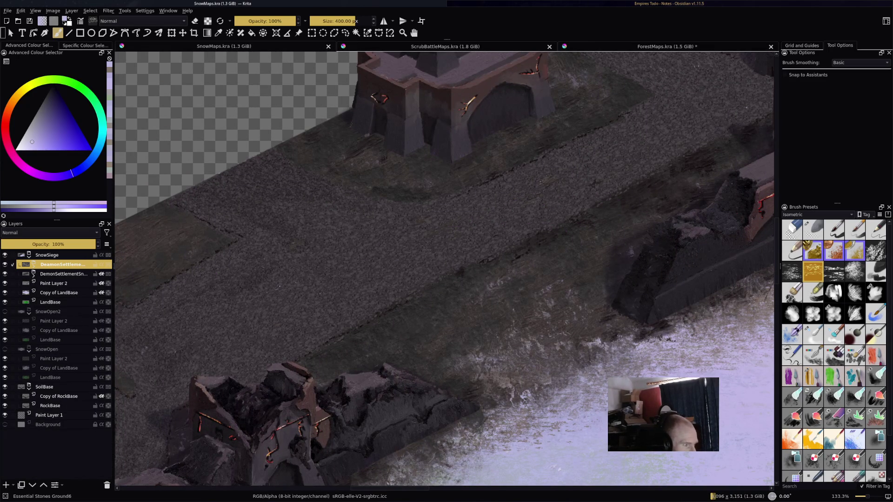
left_click(34, 274)
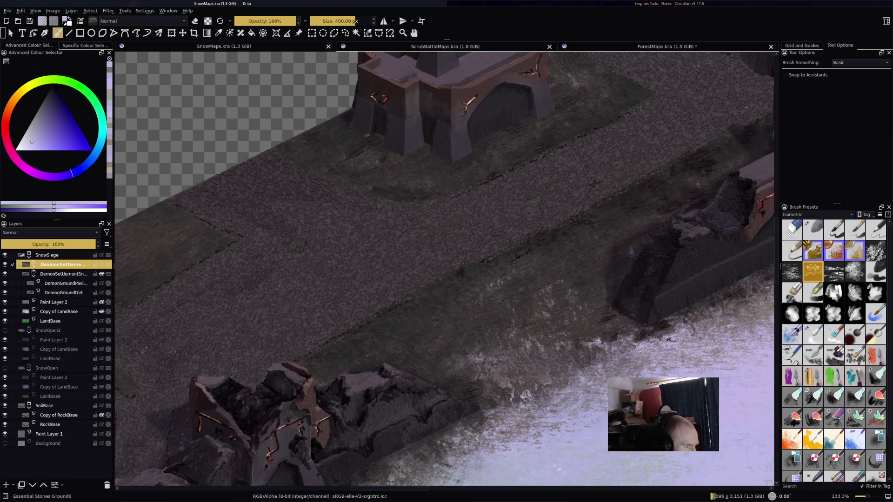
left_click(65, 284)
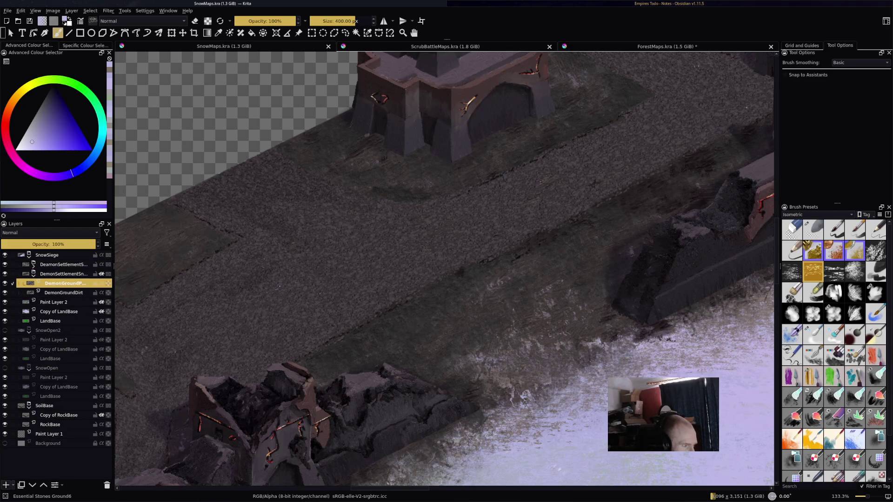
key("Insert")
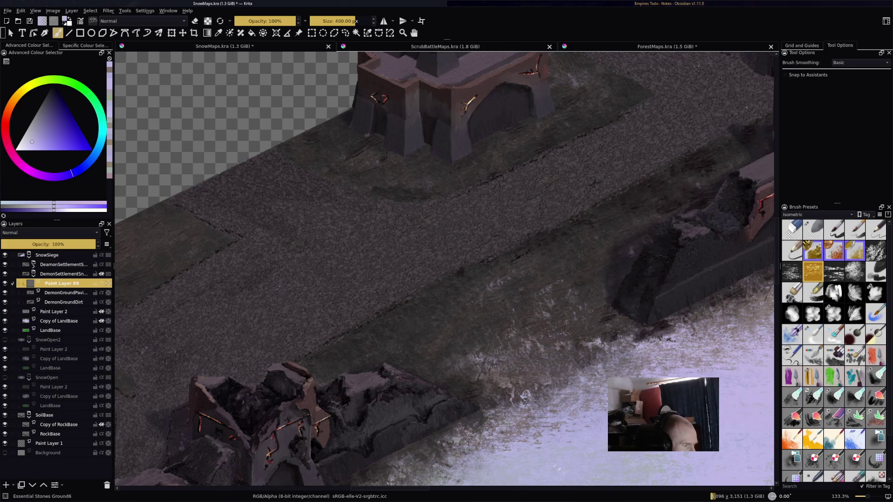
Step: On Paint Layer 89, replace the white snow dabs with faint 36% opacity strokes along the road
left_click_drag(309, 294, 410, 286)
mouse_move(488, 246)
left_mouse_down()
mouse_move(488, 265)
mouse_move(521, 256)
left_mouse_up()
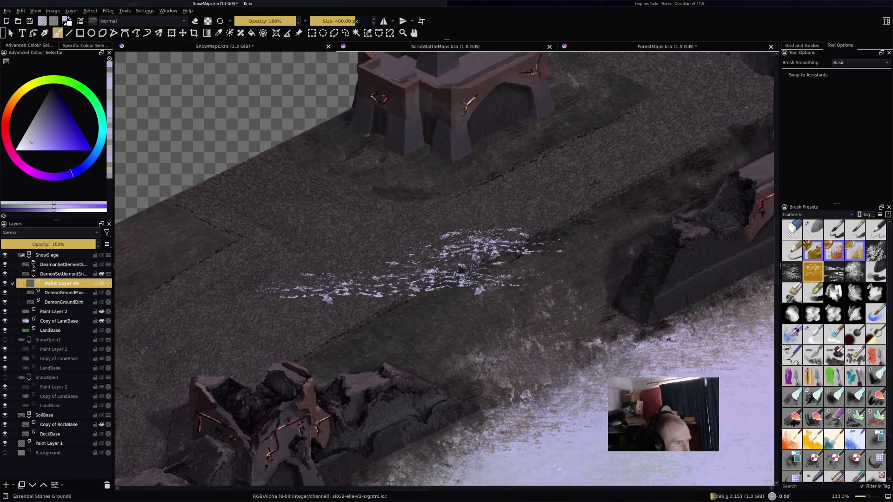
key("ctrl+z")
key("i")
key("i")
key("i")
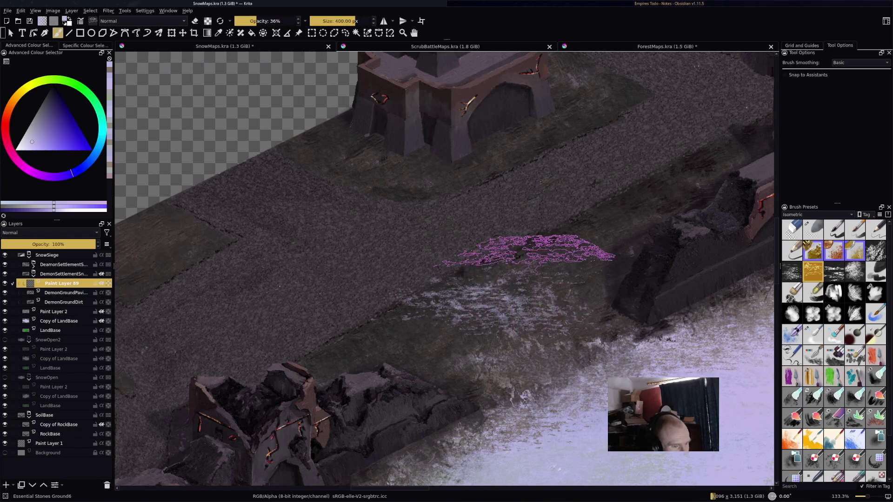
mouse_move(458, 230)
left_mouse_down()
mouse_move(441, 204)
mouse_move(389, 195)
left_mouse_up()
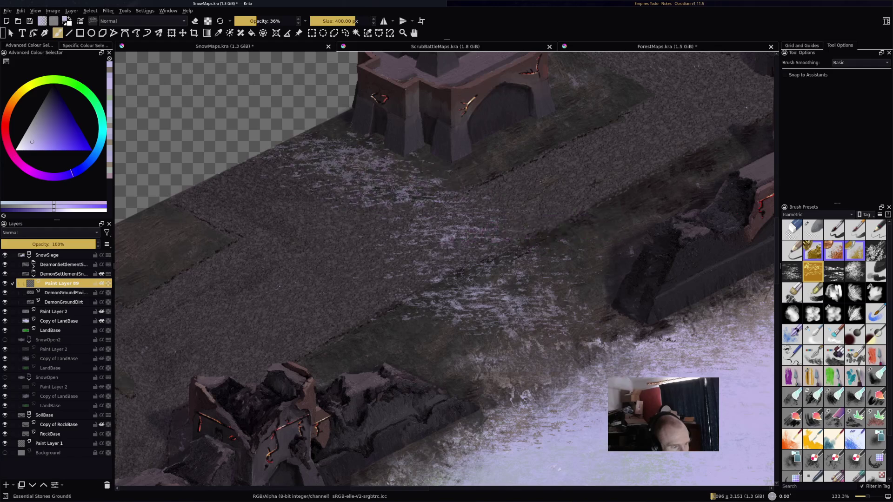
key("ctrl+z")
key("ctrl+z")
key("ctrl+z")
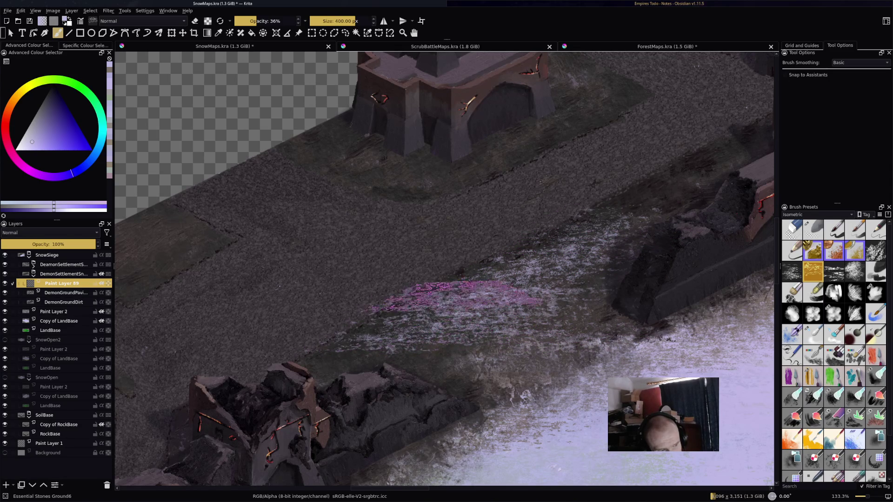
left_click_drag(654, 200, 468, 246)
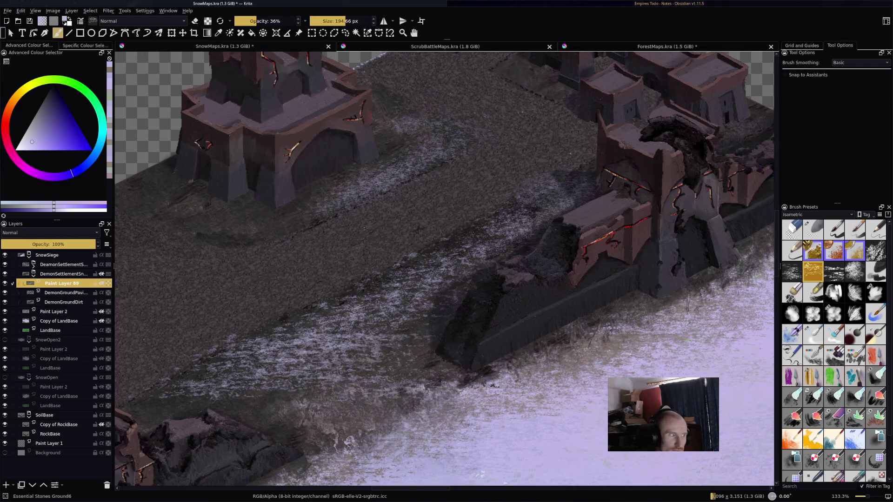
Step: Set Paint Layer 89's blend mode to Addition and pick a lighter purple paint colour
left_click(49, 232)
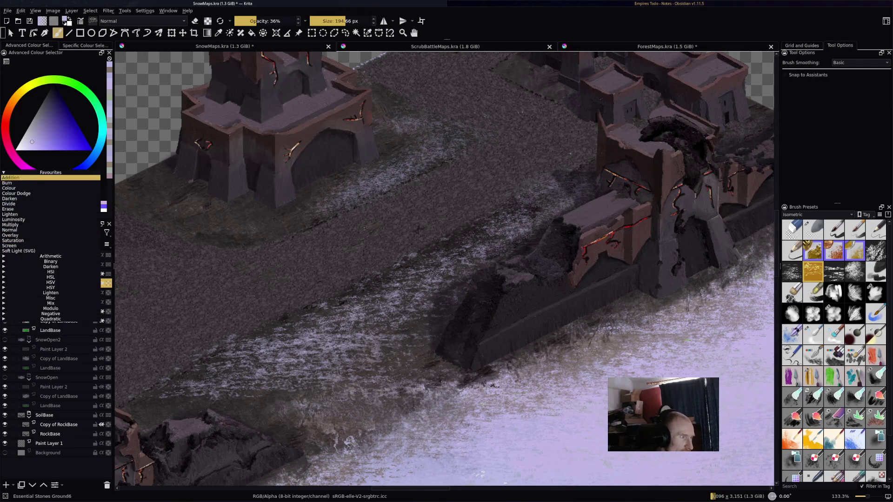
left_click(47, 178)
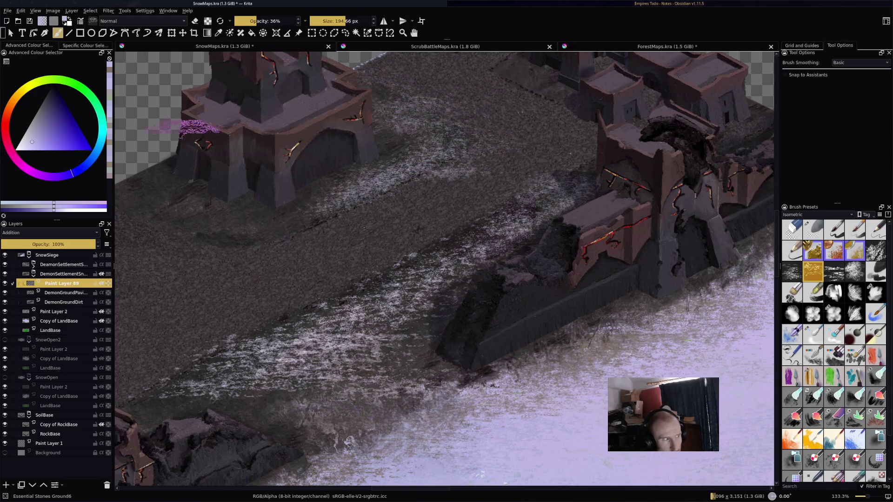
left_click(41, 142)
left_click(53, 177)
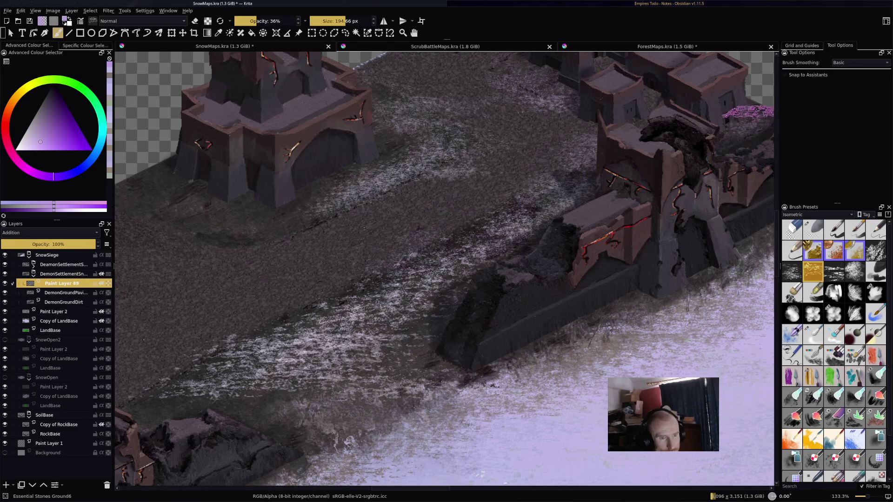
scroll(588, 200, "down", 1)
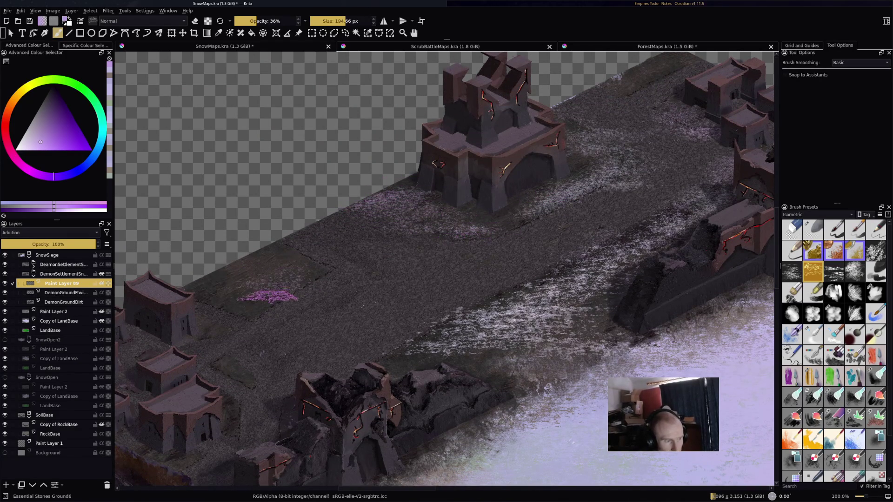
Step: Paint a soft purple snow glow on the ground between the houses and rubble
left_click_drag(331, 276, 331, 298)
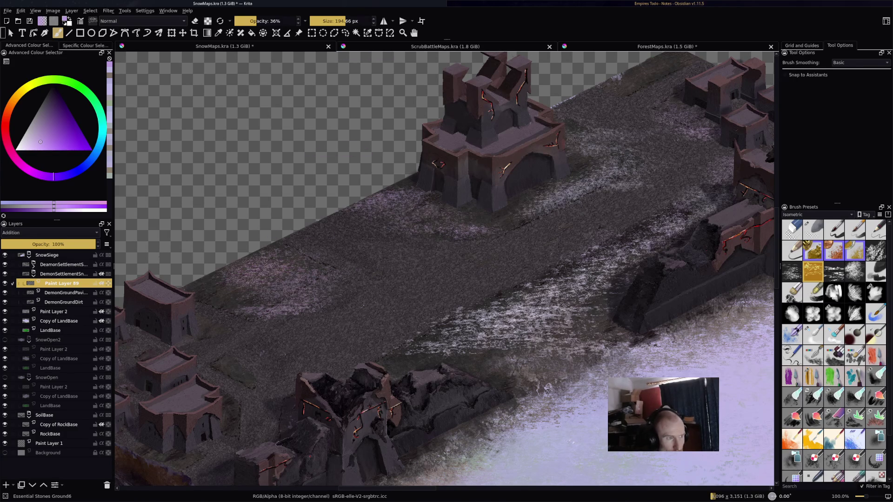
mouse_move(303, 277)
left_mouse_down()
mouse_move(233, 281)
mouse_move(298, 293)
mouse_move(535, 154)
left_mouse_up()
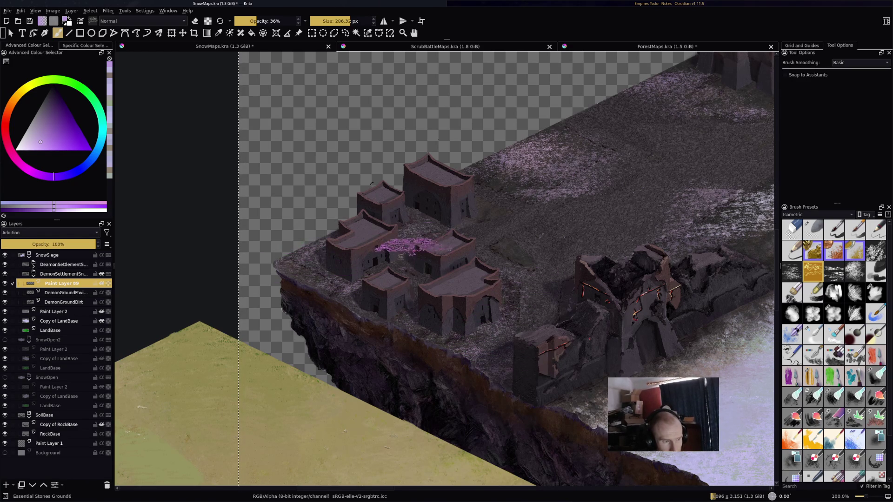
mouse_move(455, 233)
left_mouse_down()
mouse_move(515, 243)
mouse_move(475, 216)
mouse_move(523, 249)
mouse_move(595, 251)
left_mouse_up()
left_click_drag(684, 227, 656, 223)
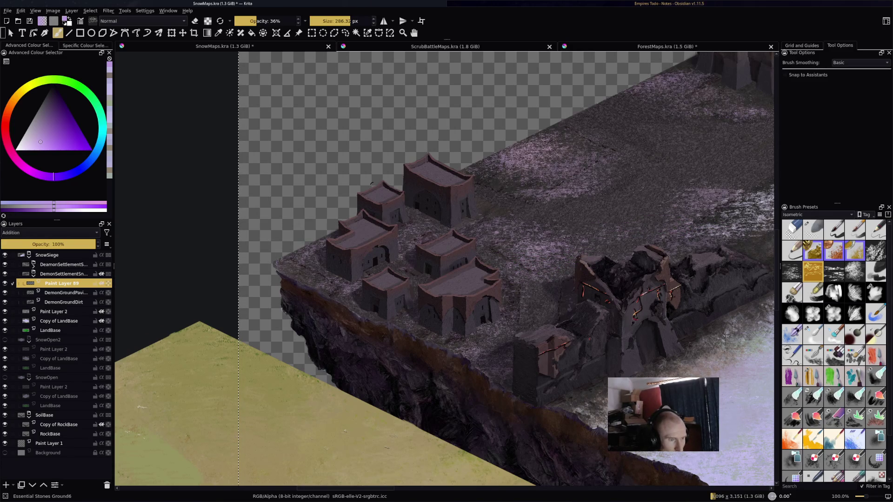
Step: Try a dark stroke along the island's left edge, compare it with undo/redo, and discard it
left_click_drag(279, 260, 265, 321)
key("ctrl+z")
key("ctrl+shift+z")
key("ctrl+z")
key("Page_Up")
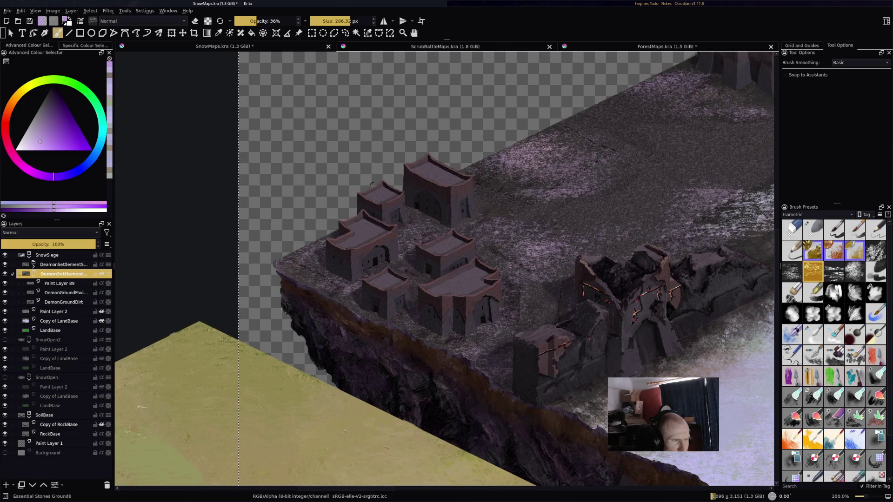
key("ctrl+shift+z")
key("ctrl+z")
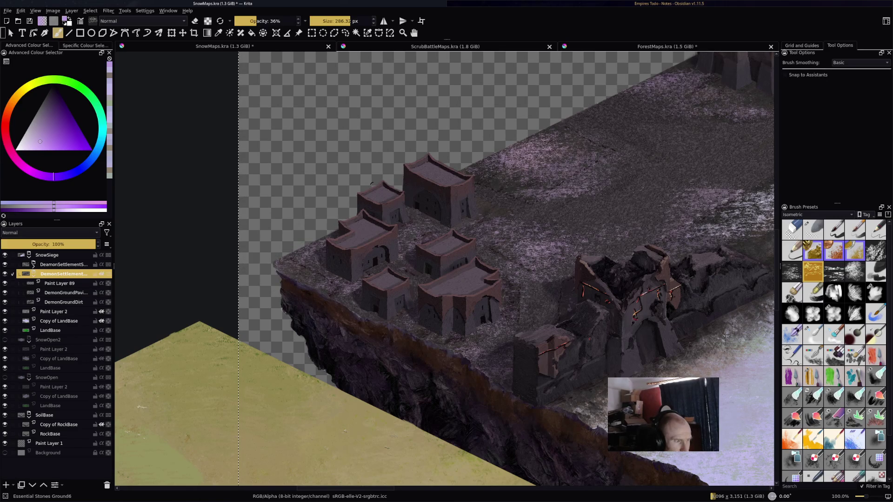
key("Page_Down")
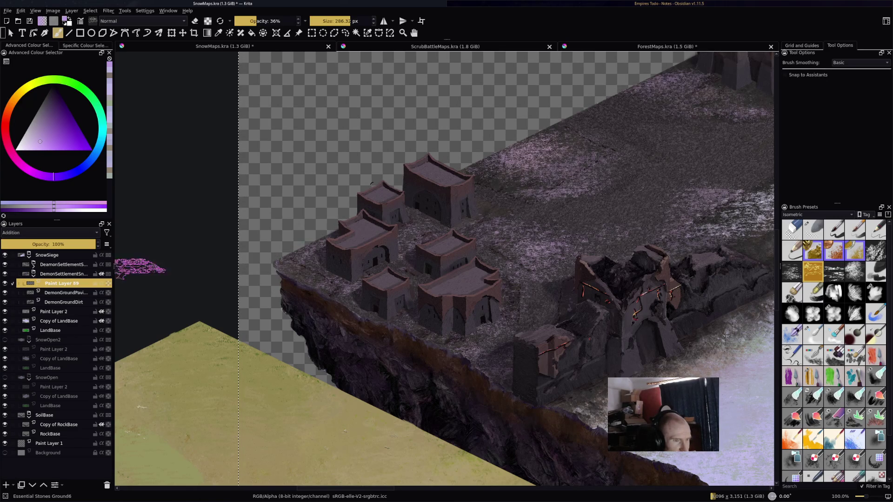
scroll(372, 184, "down", 4)
scroll(372, 183, "up", 6)
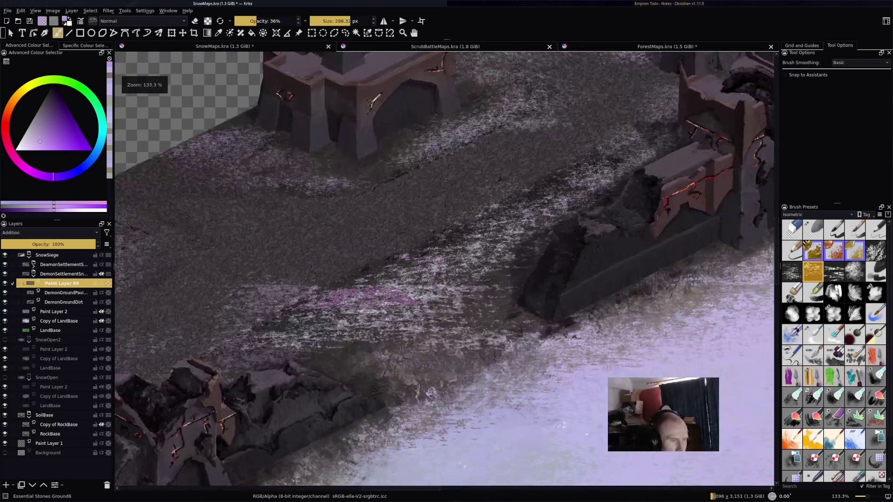
left_click_drag(386, 247, 426, 231)
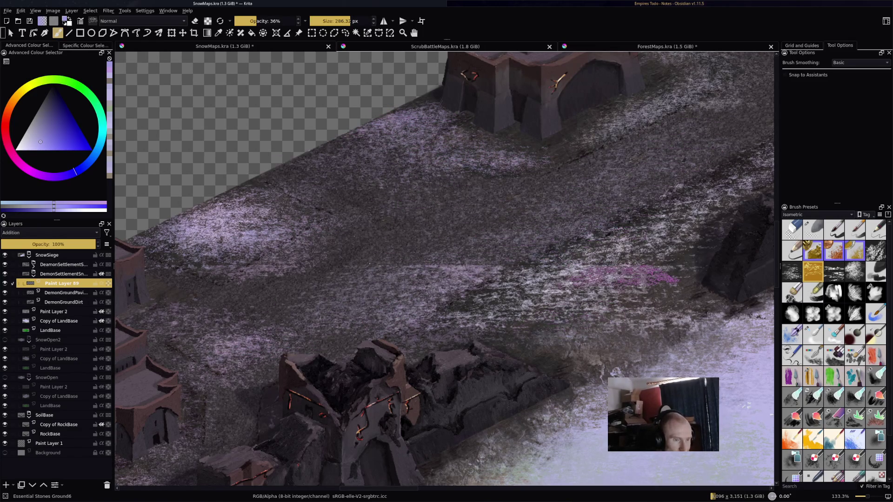
scroll(321, 147, "down", 1)
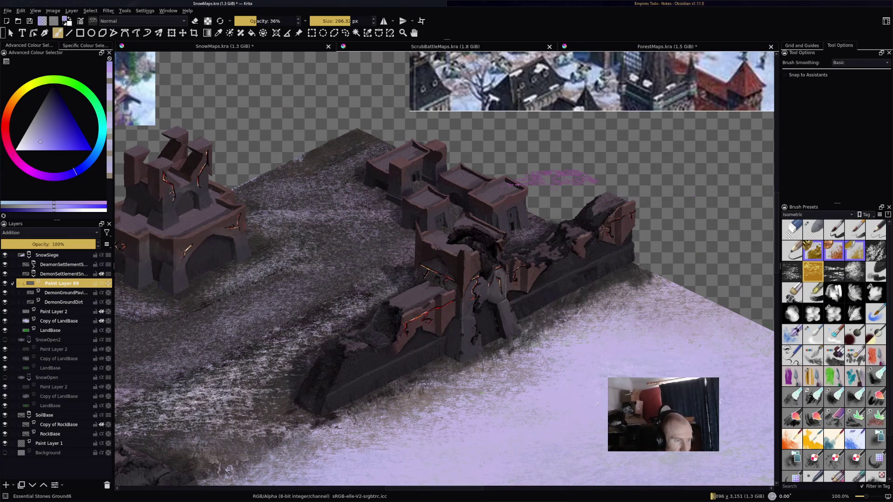
left_click(51, 340)
left_click_drag(182, 316, 618, 219)
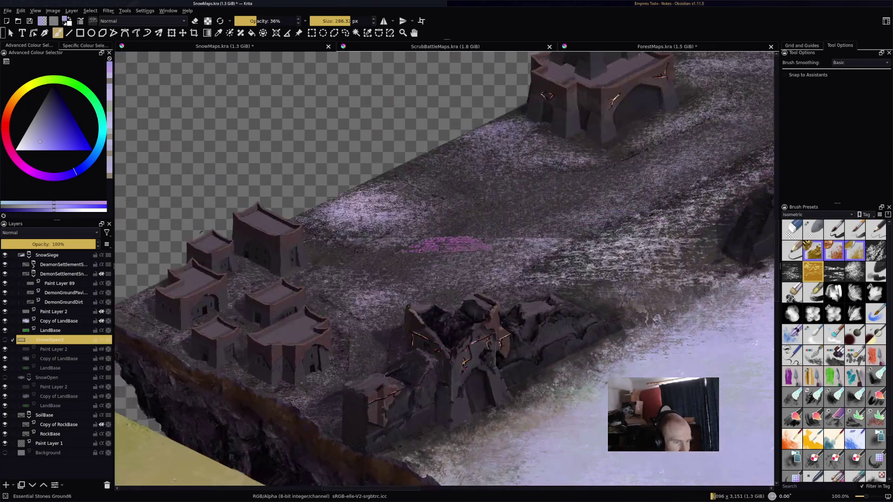
left_click(434, 277)
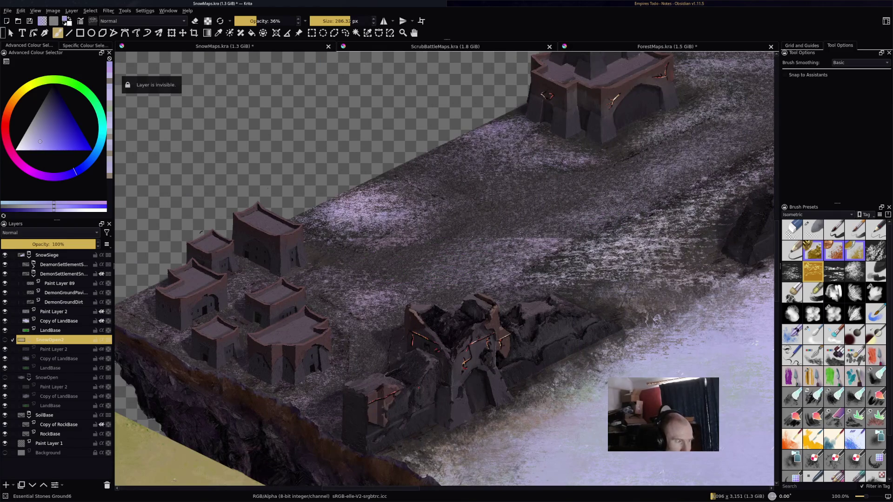
key("semicolon")
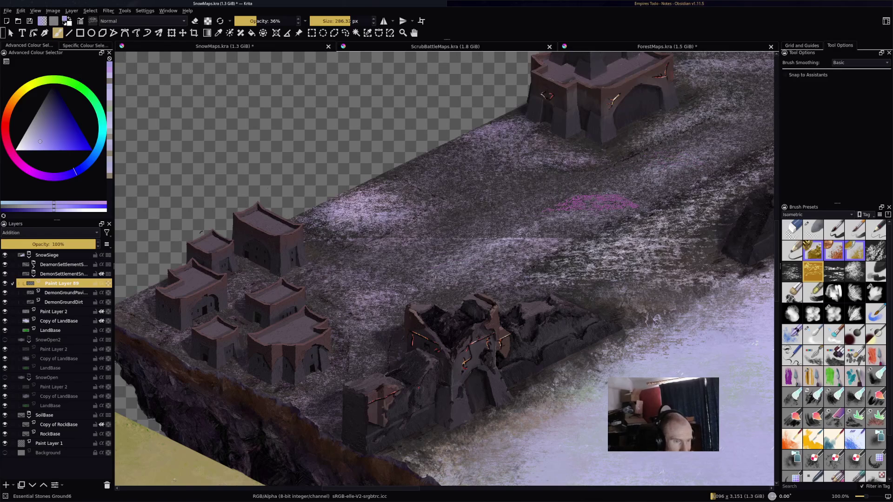
scroll(579, 199, "down", 1)
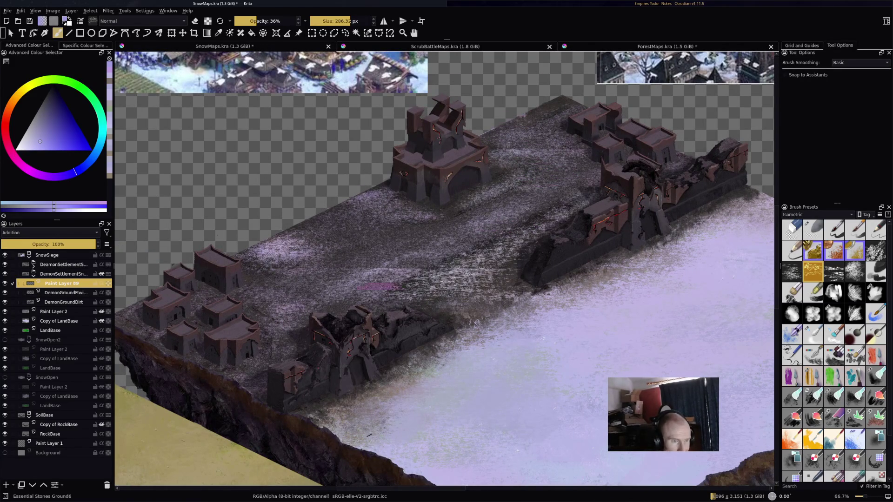
scroll(456, 230, "up", 3)
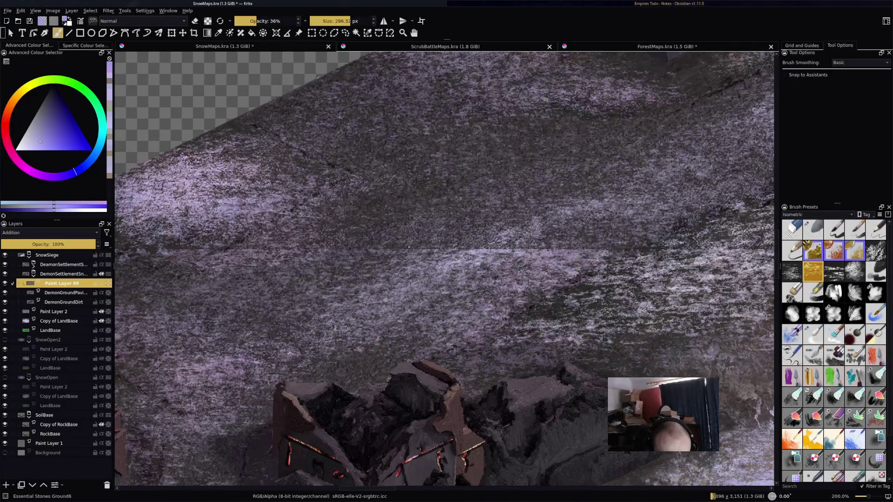
left_click(813, 376)
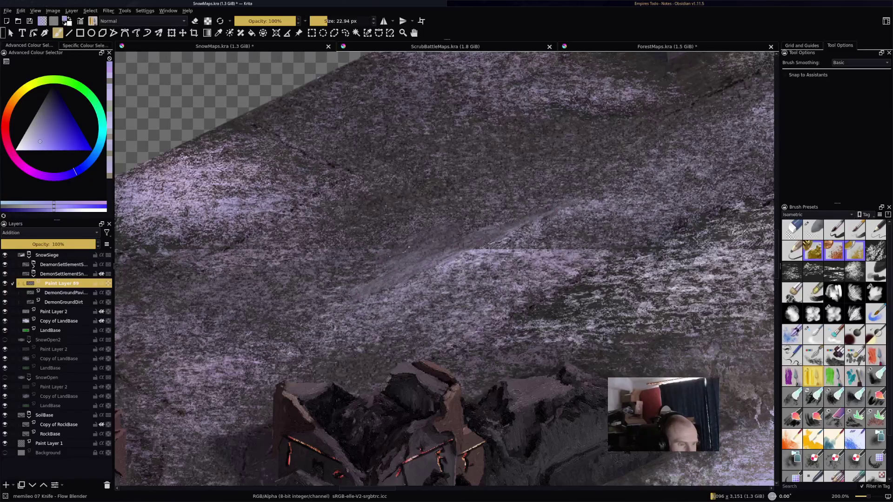
Step: Smooth the light snow into diagonal streaks with Flow Blender and swirl the lower-left ground
left_click_drag(544, 241, 419, 277)
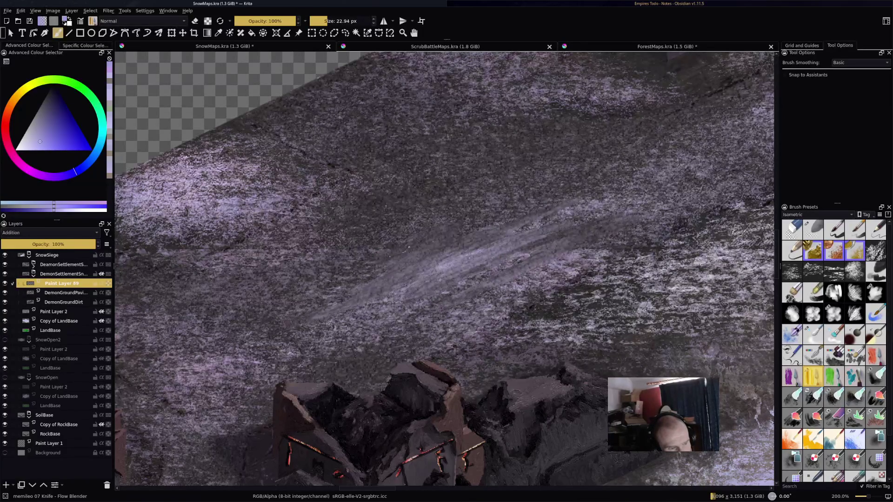
left_click_drag(581, 195, 693, 153)
left_click_drag(465, 269, 670, 170)
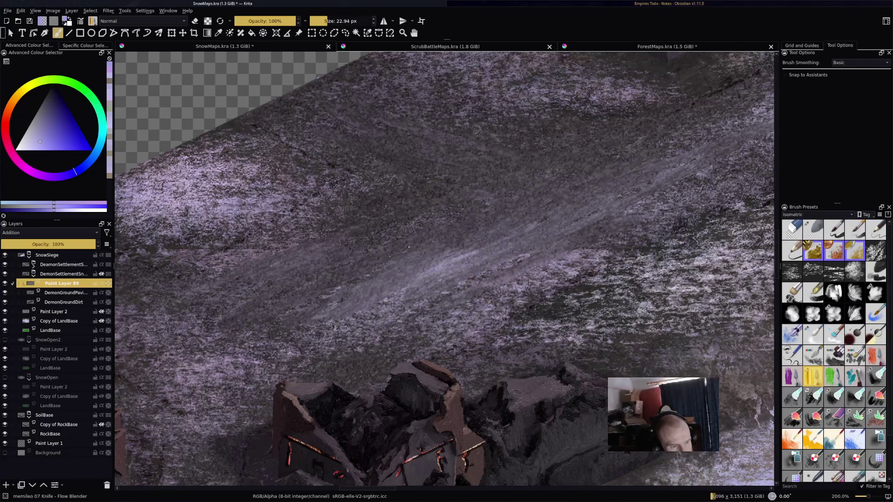
mouse_move(291, 348)
left_mouse_down()
mouse_move(214, 400)
mouse_move(200, 339)
left_mouse_up()
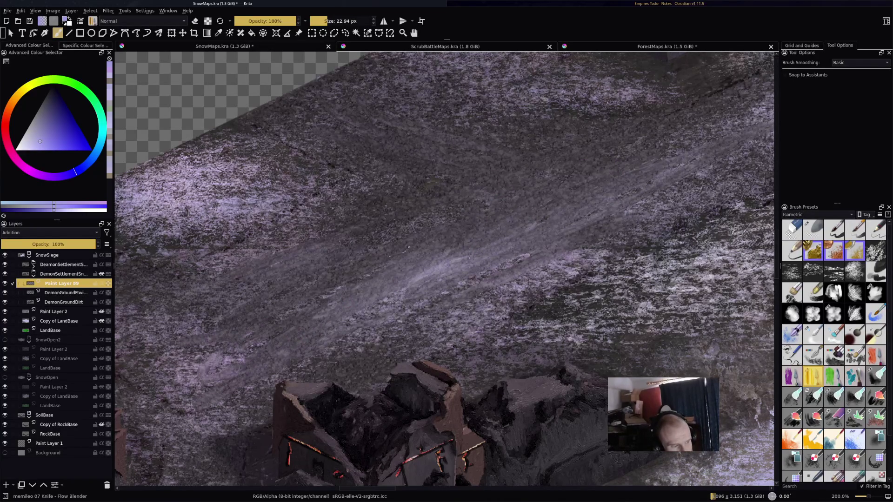
key("minus")
scroll(503, 249, "up", 3)
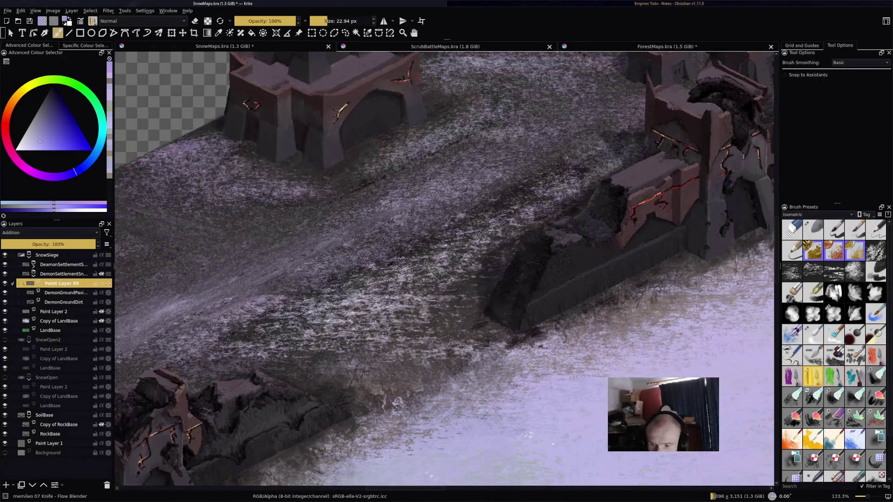
Step: Smooth the snowy road beside the fortress wall, undo the smoothed strip, and add faint brighter snow
left_click_drag(504, 249, 426, 267)
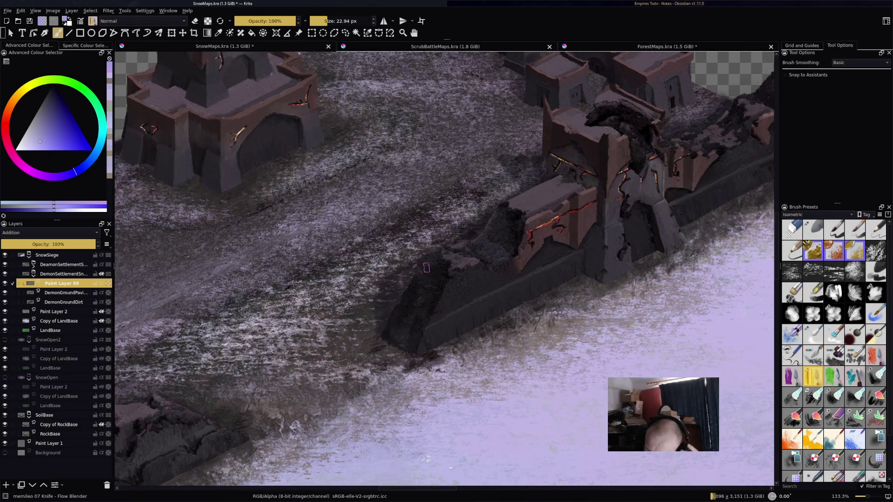
left_click_drag(430, 264, 511, 319)
left_click_drag(404, 279, 286, 356)
mouse_move(437, 261)
left_mouse_down()
mouse_move(342, 294)
mouse_move(465, 235)
mouse_move(391, 279)
mouse_move(405, 297)
left_mouse_up()
mouse_move(473, 256)
left_mouse_down()
mouse_move(465, 223)
mouse_move(474, 208)
mouse_move(513, 201)
mouse_move(483, 247)
left_mouse_up()
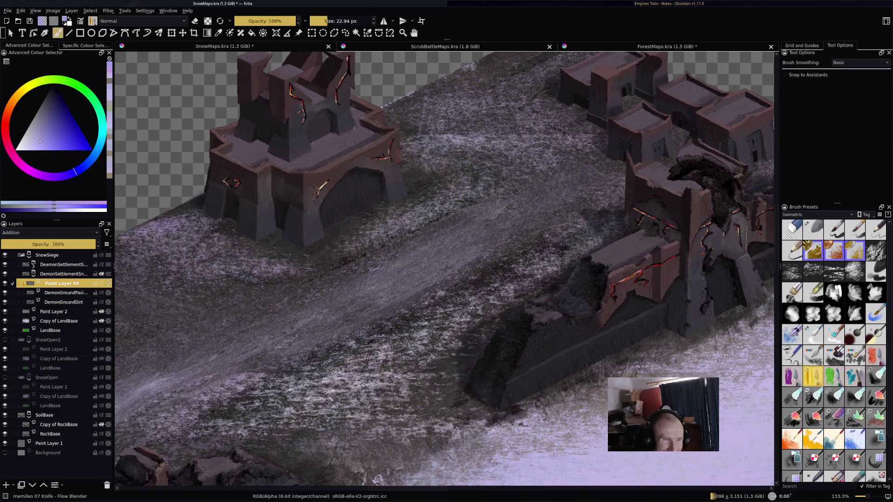
mouse_move(542, 155)
left_mouse_down()
mouse_move(479, 126)
mouse_move(493, 145)
mouse_move(418, 113)
mouse_move(430, 133)
mouse_move(414, 106)
mouse_move(471, 100)
mouse_move(521, 122)
mouse_move(526, 167)
mouse_move(506, 203)
mouse_move(485, 179)
left_mouse_up()
mouse_move(480, 146)
left_mouse_down()
mouse_move(498, 175)
mouse_move(538, 166)
mouse_move(460, 138)
mouse_move(484, 147)
left_mouse_up()
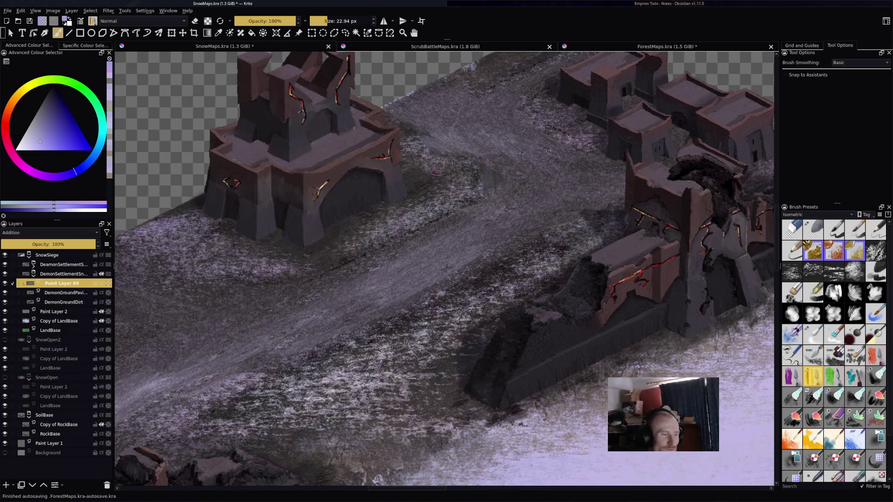
key("ctrl+z")
key("ctrl+z")
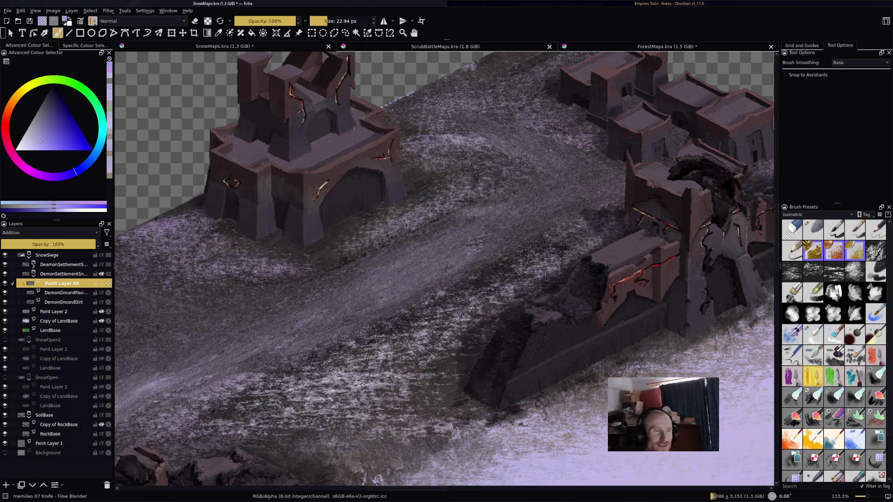
mouse_move(421, 113)
left_mouse_down()
mouse_move(442, 130)
mouse_move(400, 116)
mouse_move(467, 95)
mouse_move(433, 89)
mouse_move(416, 102)
left_mouse_up()
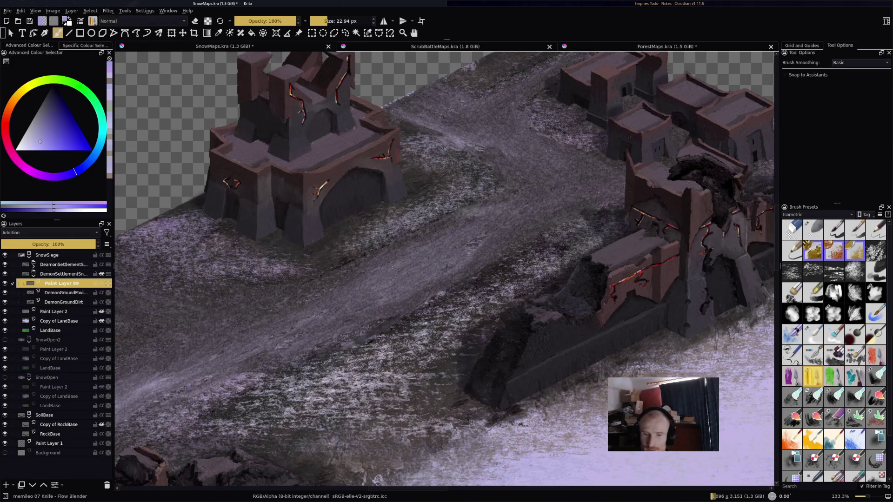
scroll(445, 269, "down", 10)
Step: Pan around the small houses and ruins and frame the whole snowy map
scroll(445, 269, "left", 5)
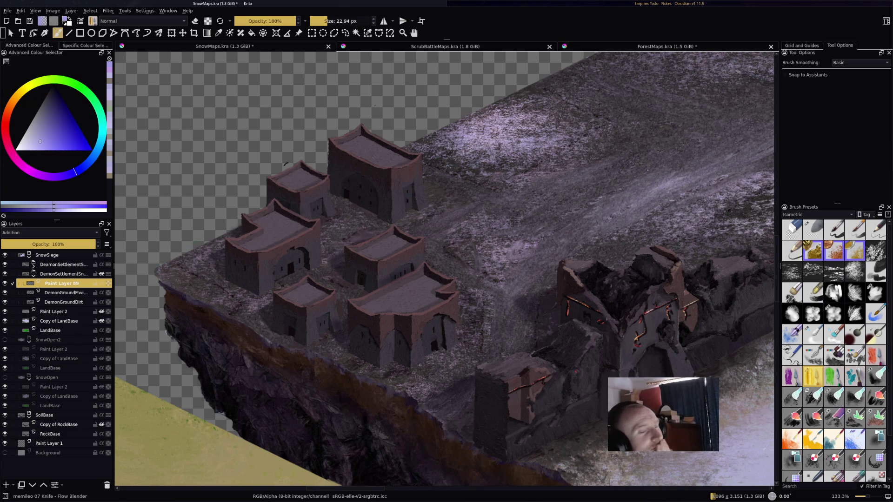
mouse_move(644, 259)
left_mouse_down()
mouse_move(471, 325)
mouse_move(332, 350)
left_mouse_up()
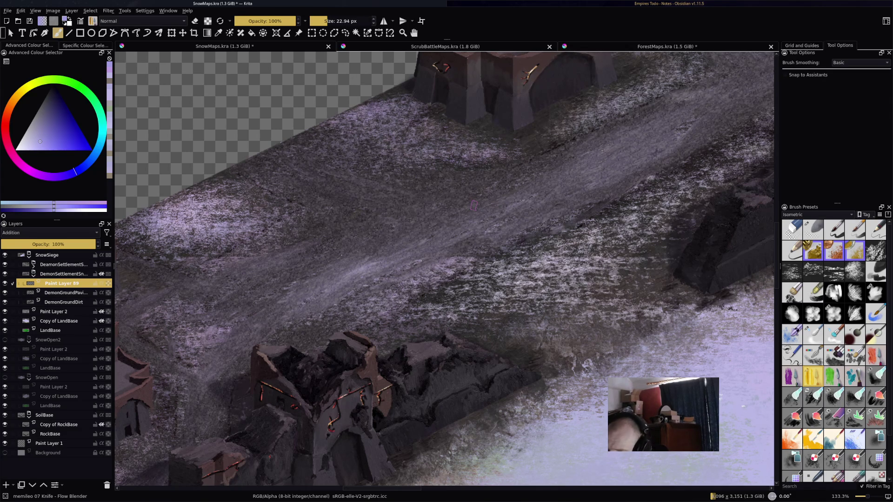
scroll(473, 205, "down", 3)
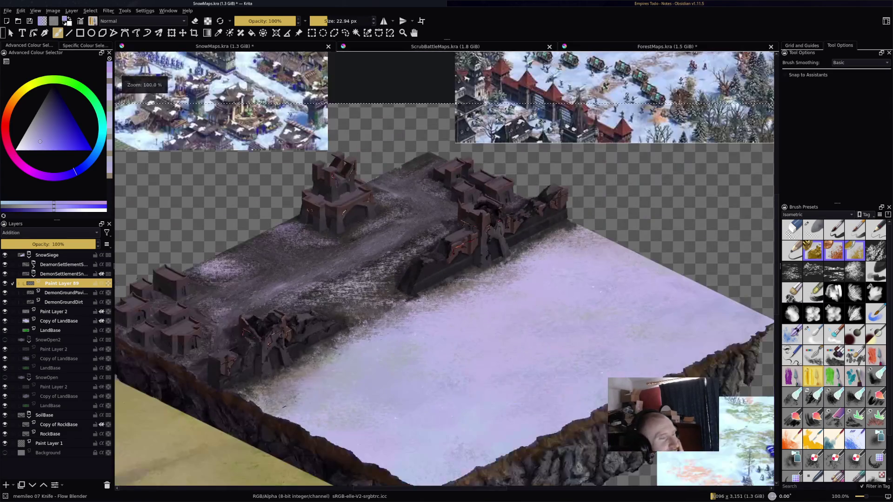
scroll(444, 270, "up", 3)
scroll(444, 270, "down", 2)
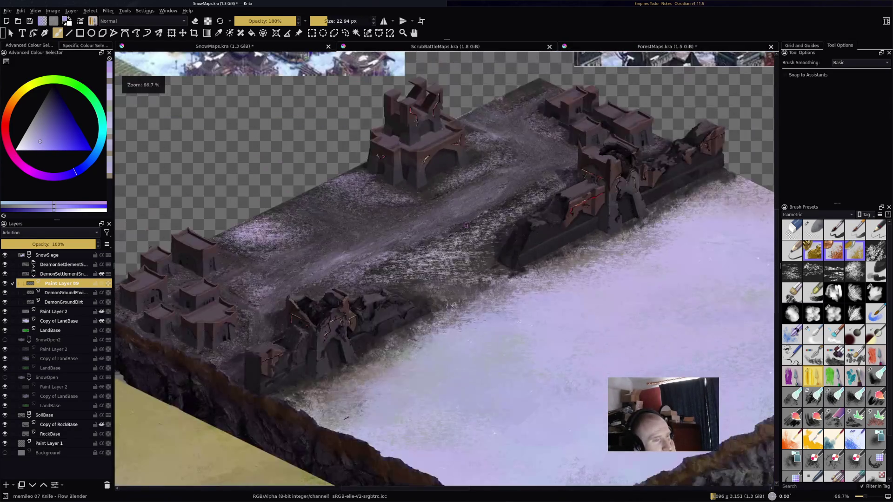
left_click_drag(442, 396, 383, 389)
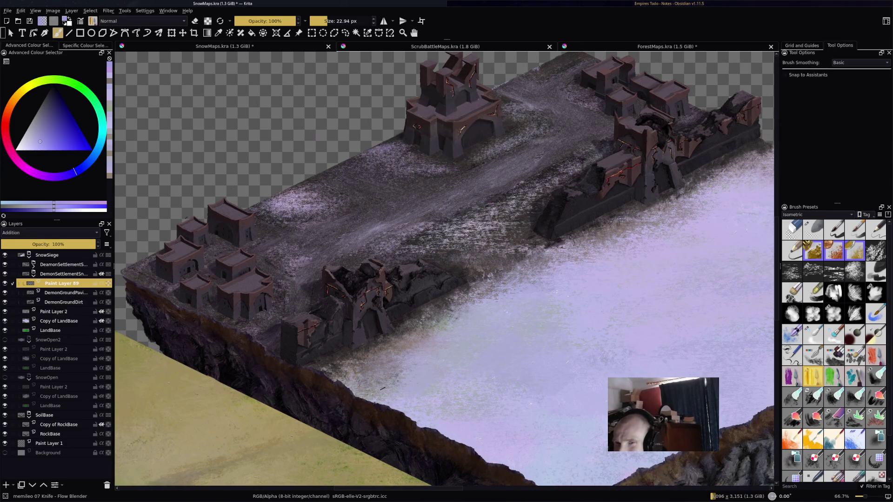
Step: Check the Empires to-do notes, then select the webcam overlay in OBS
key("alt+Tab")
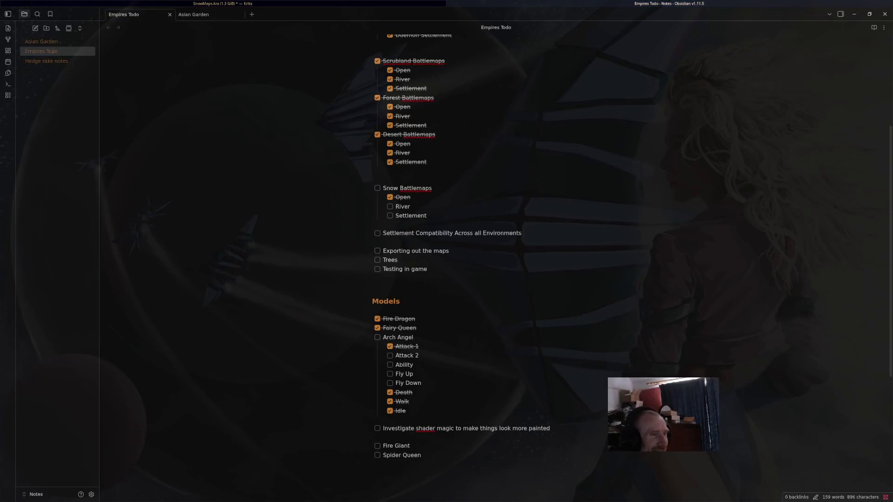
key("alt+Tab")
key("alt+Tab")
key("alt+Tab")
key("alt+Tab")
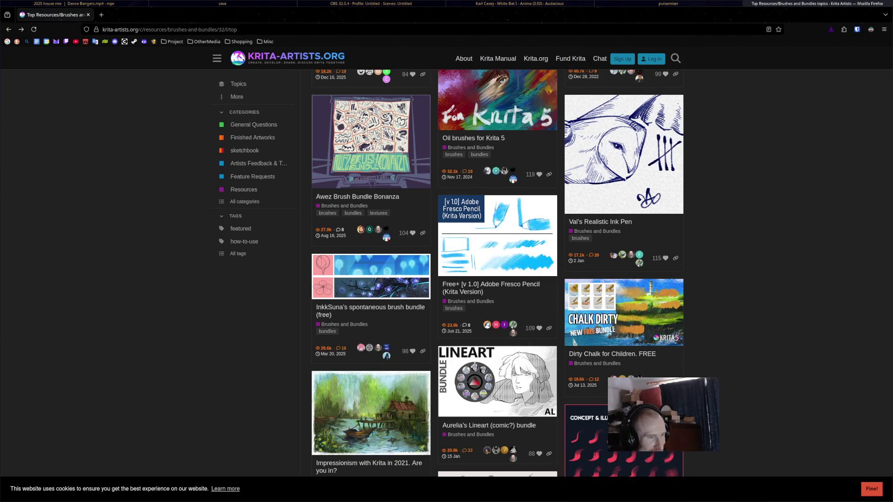
key("alt+Tab")
left_click_drag(565, 334, 565, 330)
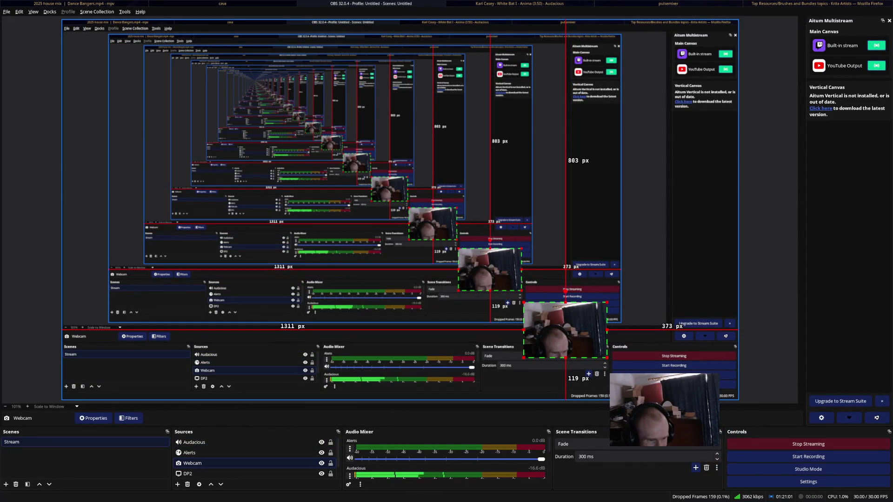
Step: Shrink and lower the OBS webcam overlay, then save the snow map back in Krita
left_click_drag(566, 358, 565, 371)
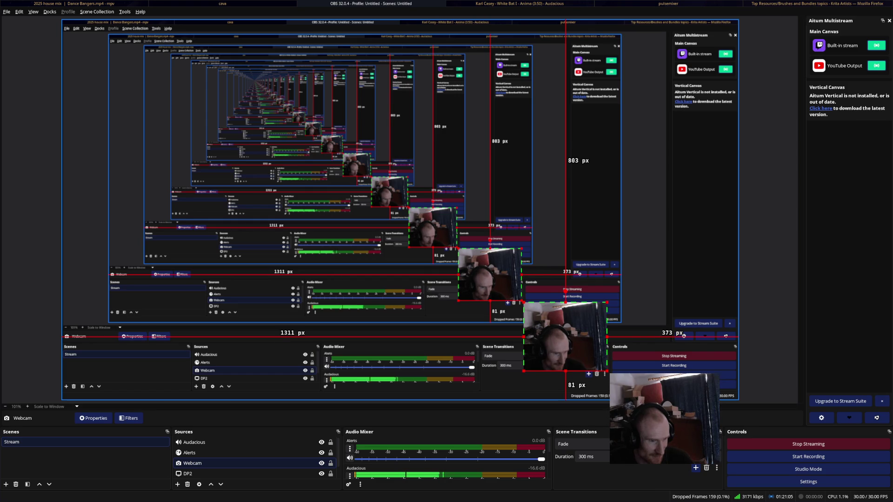
left_click_drag(566, 303, 566, 320)
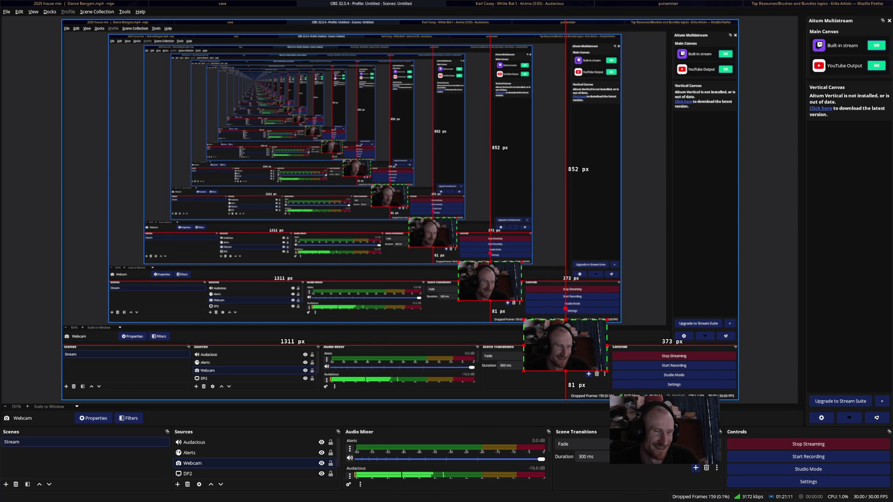
key("alt+Tab")
left_click_drag(496, 198, 387, 225)
key("ctrl+s")
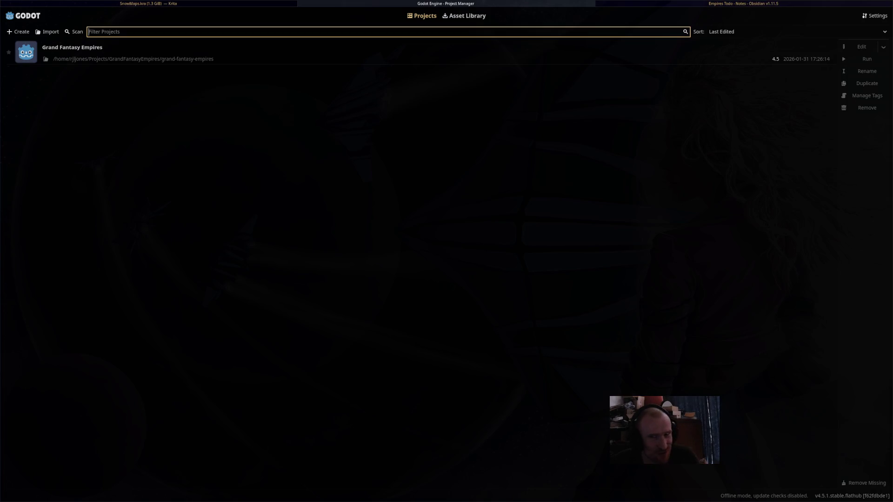
Step: Open Grand Fantasy Empires from the Godot Project Manager and run the project
key("Return")
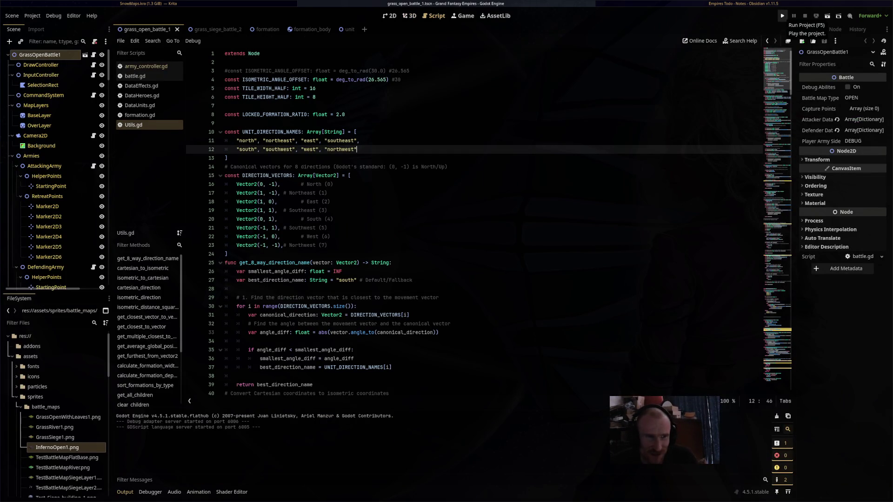
left_click(783, 15)
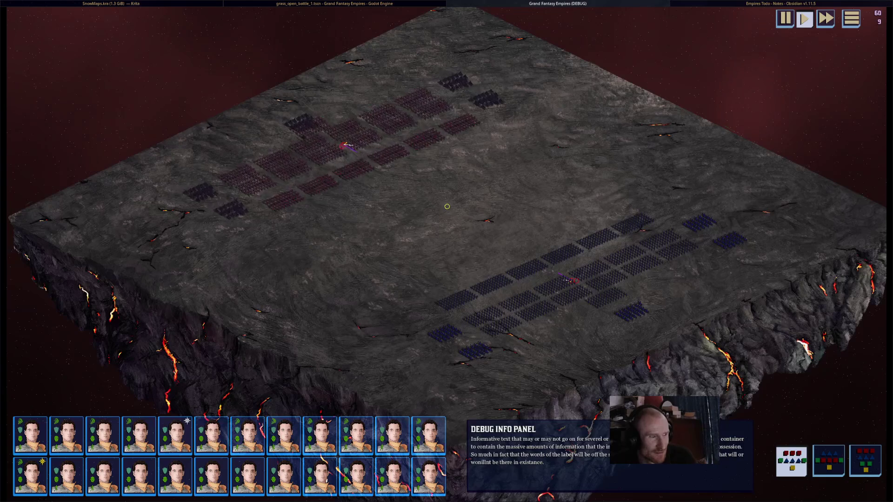
Step: Zoom in on the cracked lava battlefield and pan to centre the red and blue armies
scroll(447, 206, "up", 3)
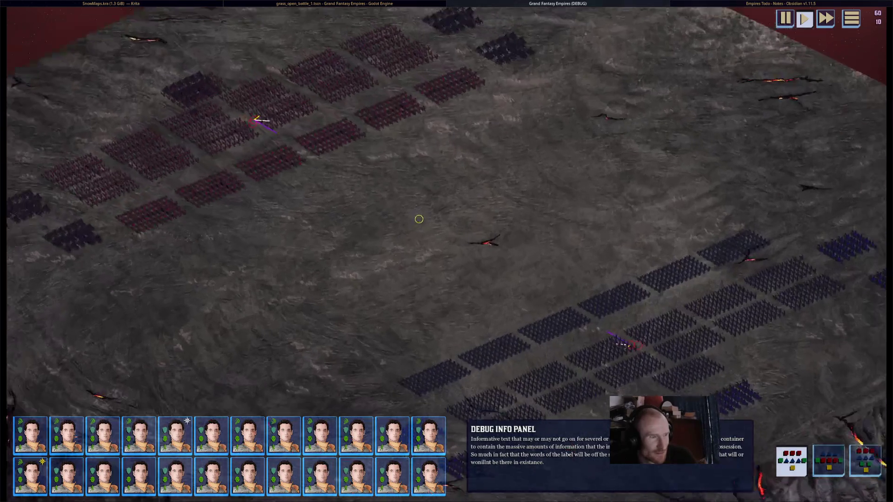
mouse_move(419, 219)
left_mouse_down()
mouse_move(331, 135)
mouse_move(263, 111)
mouse_move(524, 224)
left_mouse_up()
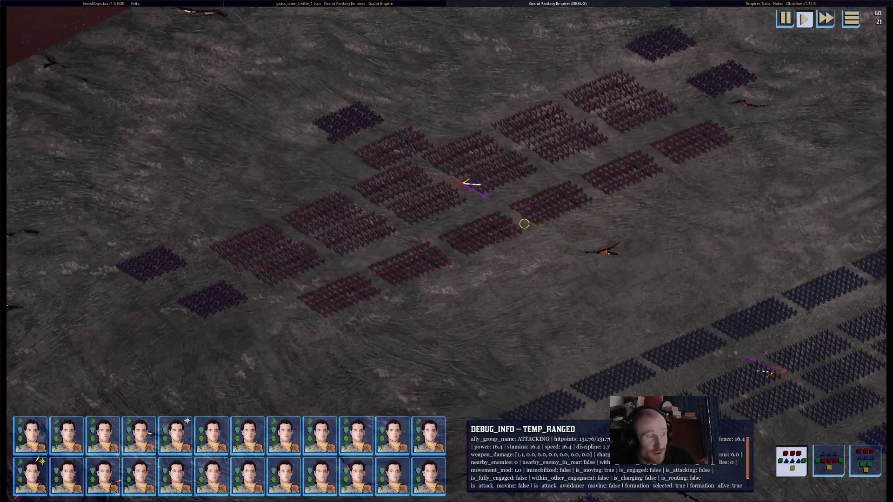
key("d")
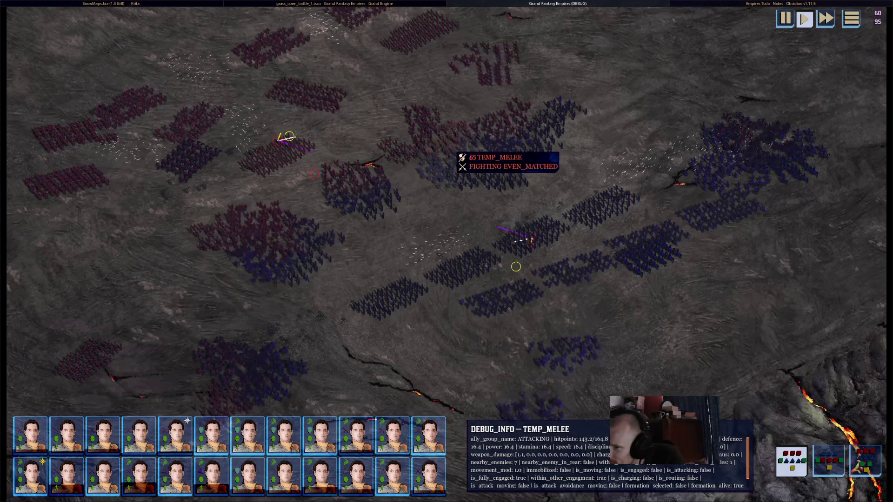
Step: Leave the running battle and return to the Utils.gd script in the Godot editor
key("alt+Tab")
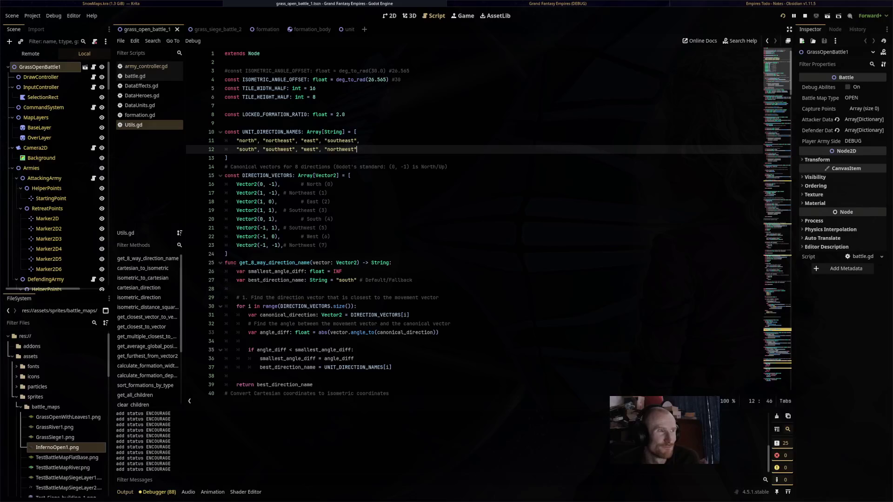
Step: Return to SnowMaps.kra in Krita, zoom in slightly, and browse the Filter menu without applying anything
key("alt+Tab")
scroll(354, 357, "up", 3)
left_click_drag(355, 357, 342, 365)
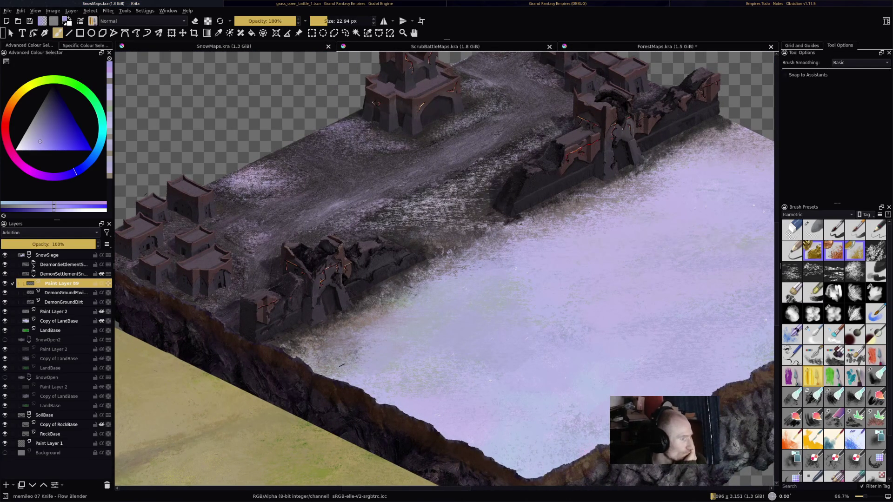
key("alt+r")
key("Escape")
key("alt+r")
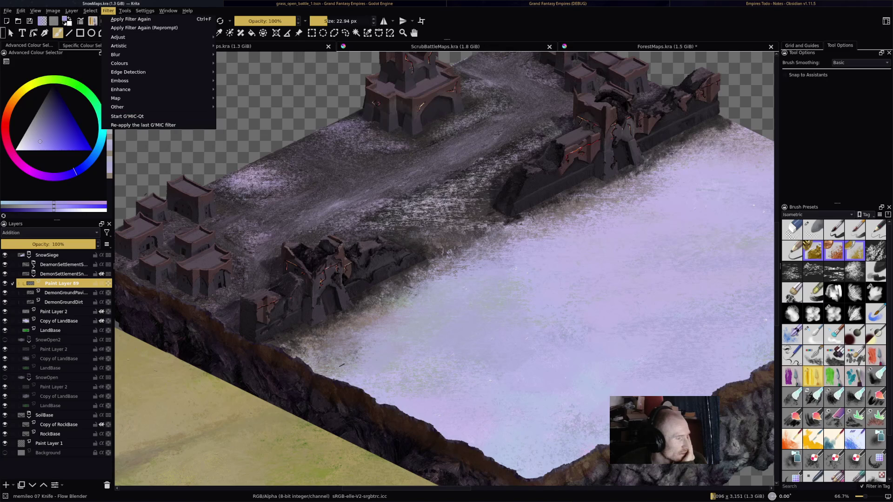
key("Escape")
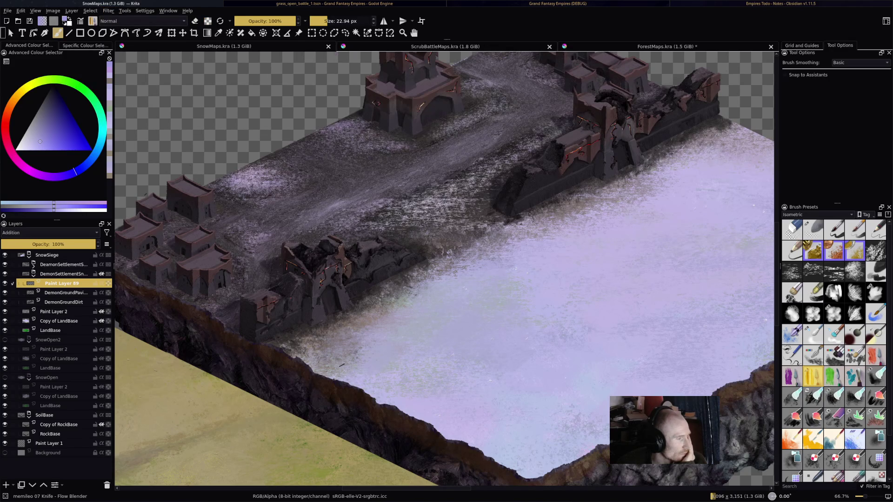
Step: Drop an image file from the file manager onto the map canvas to get Krita's drop options
mouse_move(64, 302)
mouse_move(65, 284)
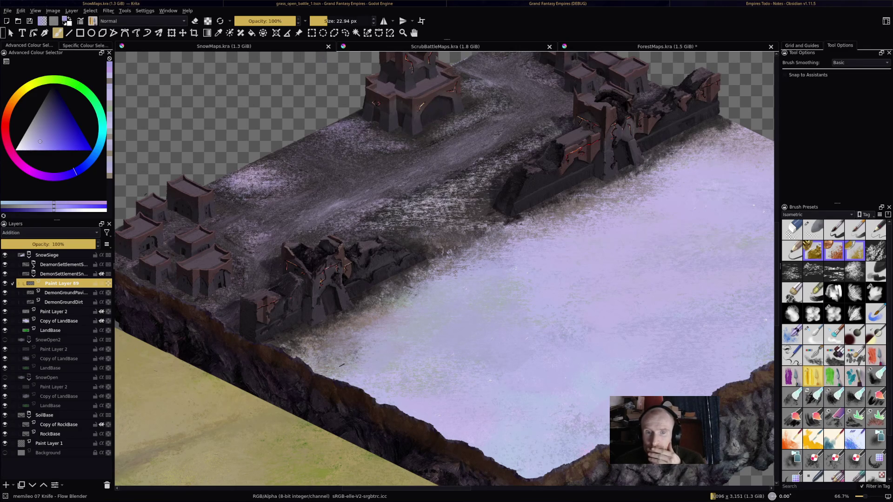
mouse_move(774, 154)
left_mouse_down()
mouse_move(737, 169)
mouse_move(458, 177)
left_mouse_up()
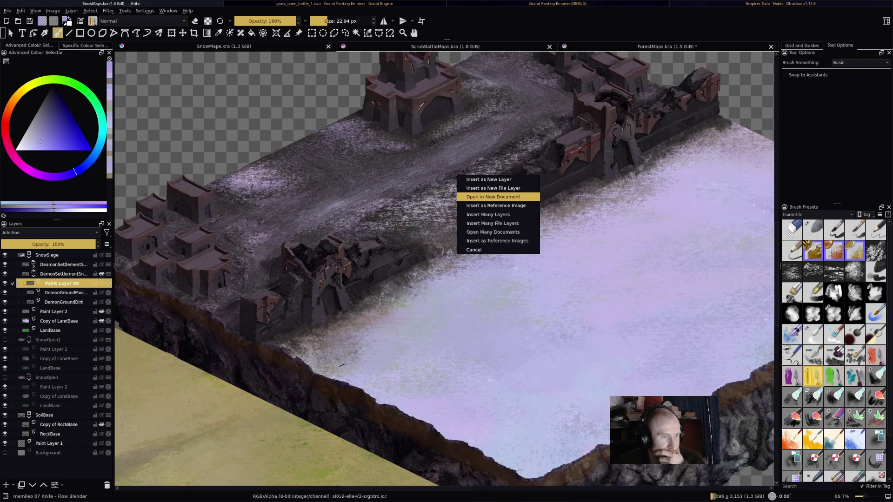
Step: Open the dropped desert photo as its own document and bring up Filter > Artistic > Index Colours
left_click(493, 196)
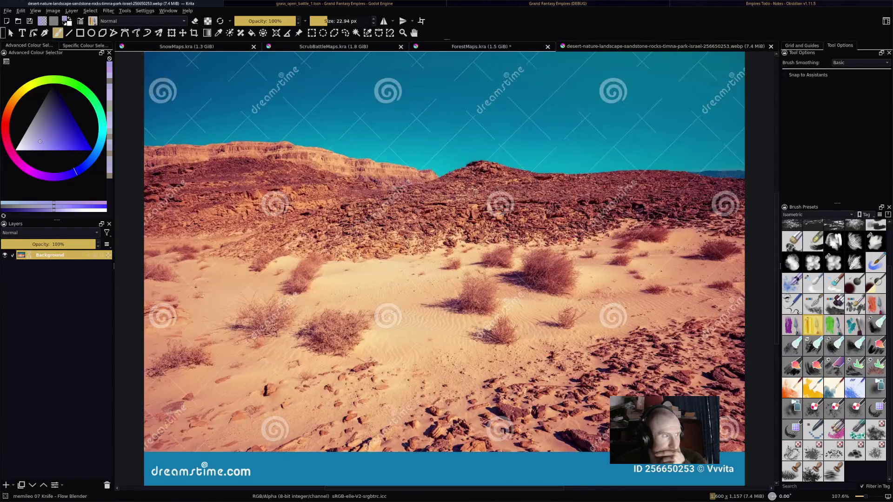
left_click(108, 10)
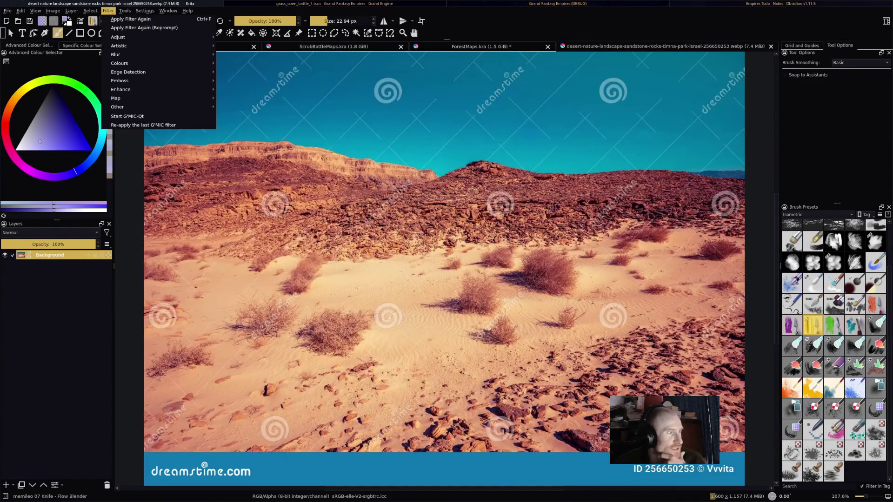
mouse_move(140, 54)
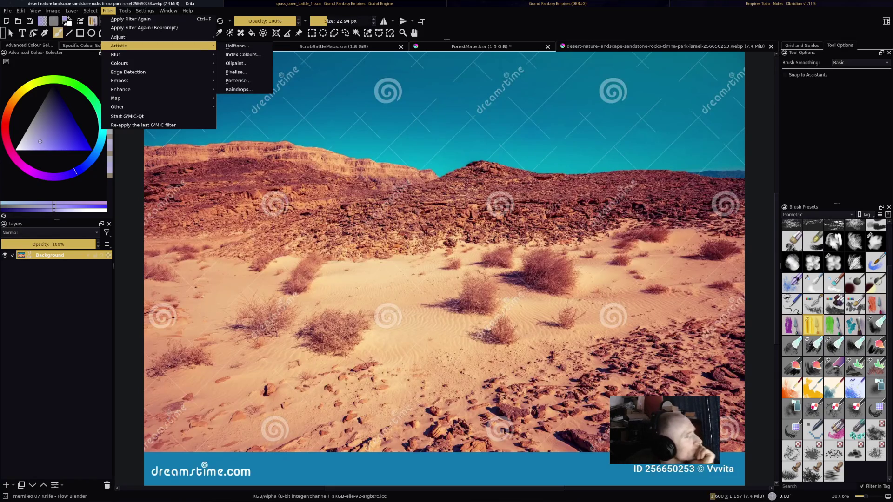
left_click(240, 55)
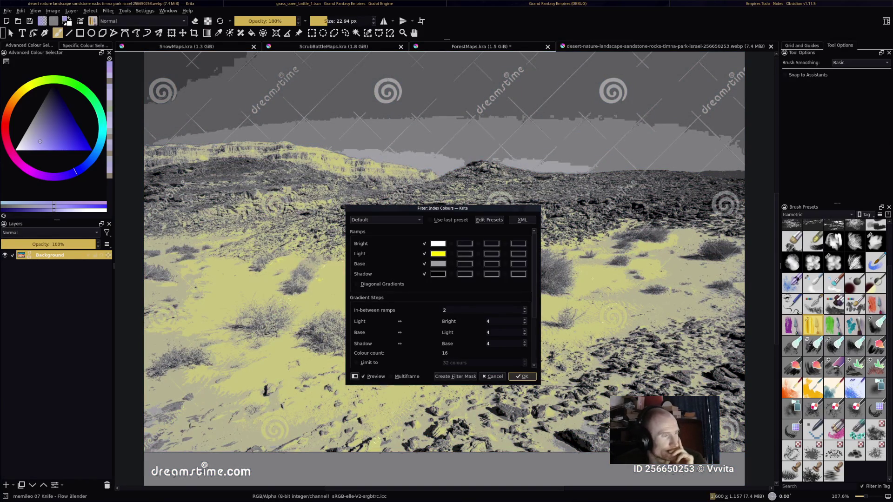
mouse_move(443, 207)
left_mouse_down()
mouse_move(755, 138)
mouse_move(691, 155)
left_mouse_up()
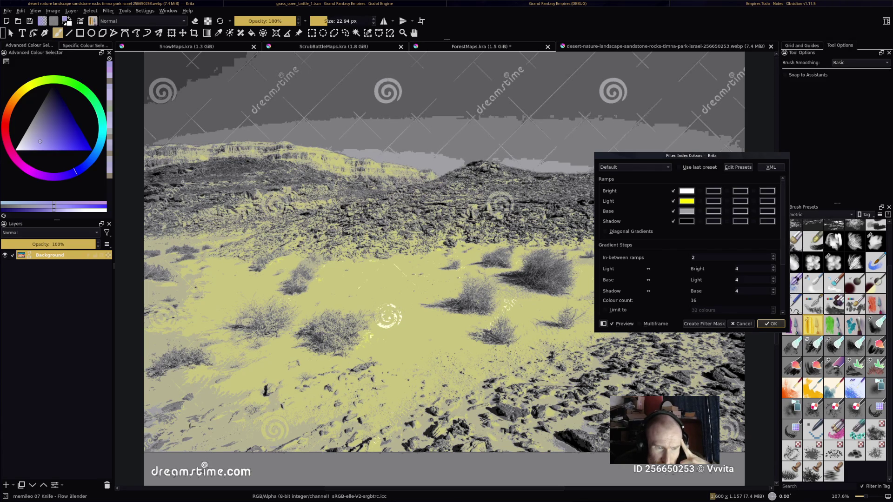
Step: Set the Index Colours gradient steps to Bright 2, Light 3 and Base 2
type("1")
left_click(753, 279)
type("2")
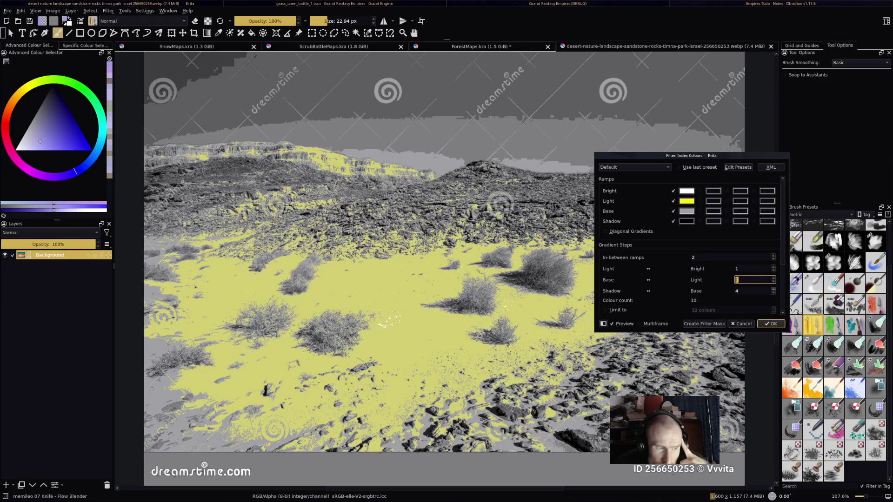
key("Tab")
type("1")
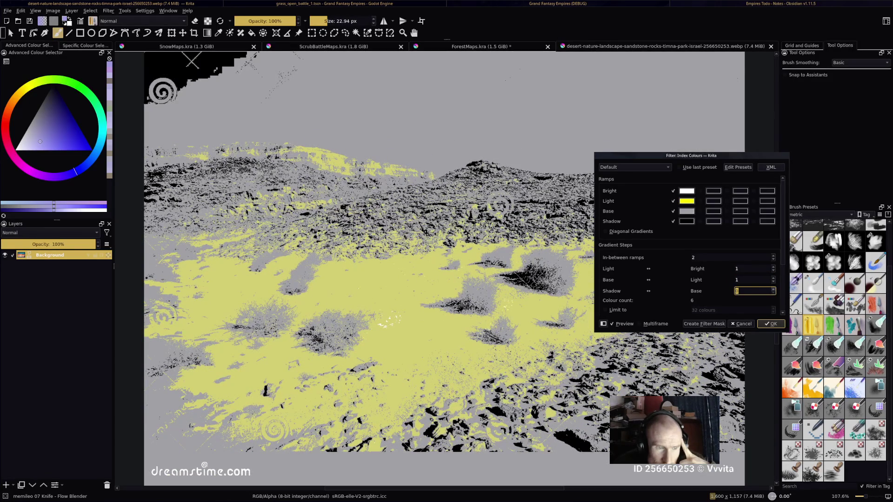
type("1")
key("shift+Tab")
type("2")
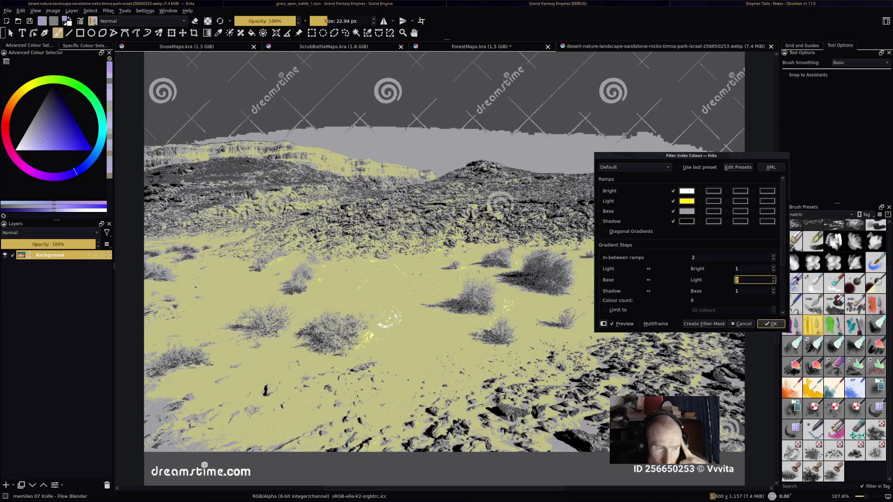
type("3")
key("shift+Tab")
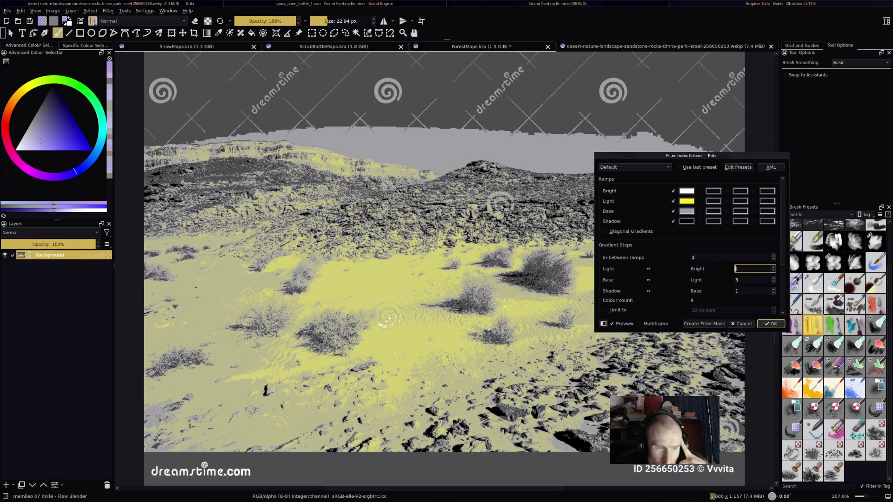
key("Up")
key("Tab")
key("Tab")
key("Up")
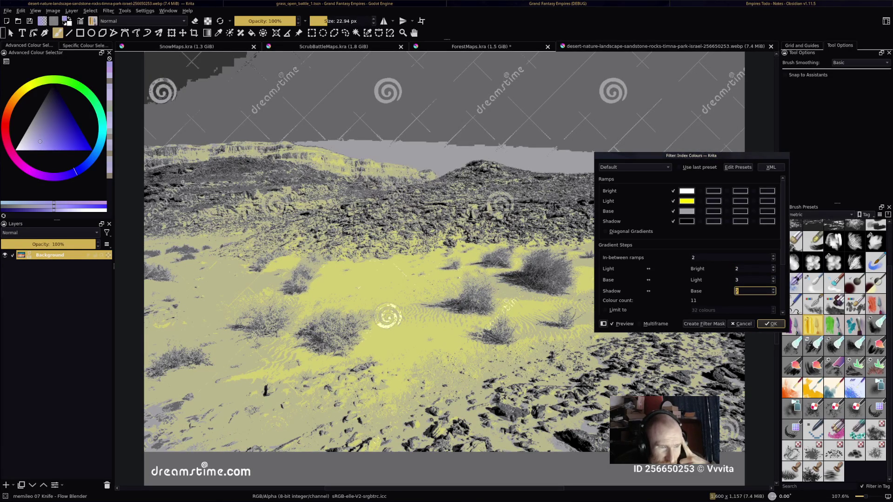
Step: Try olive, pink, yellow-green and green for the Light ramp, keep yellow, and create a filter mask
left_click(687, 200)
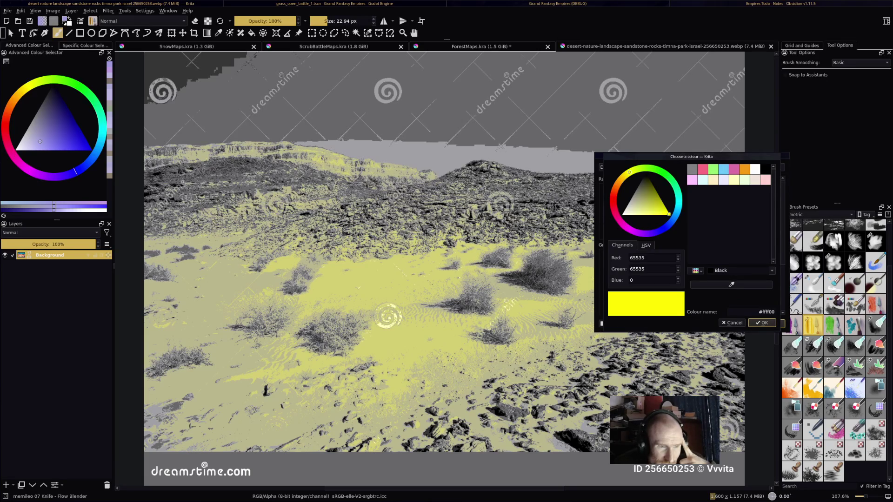
left_click(641, 198)
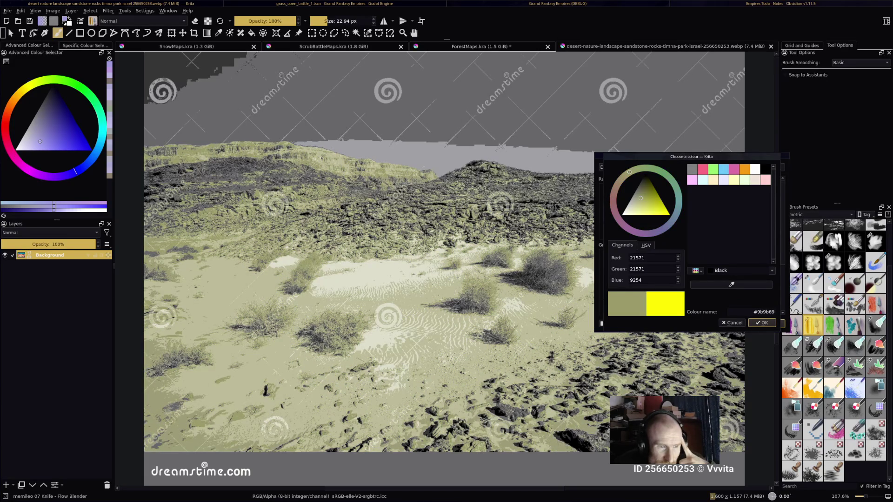
left_click(702, 169)
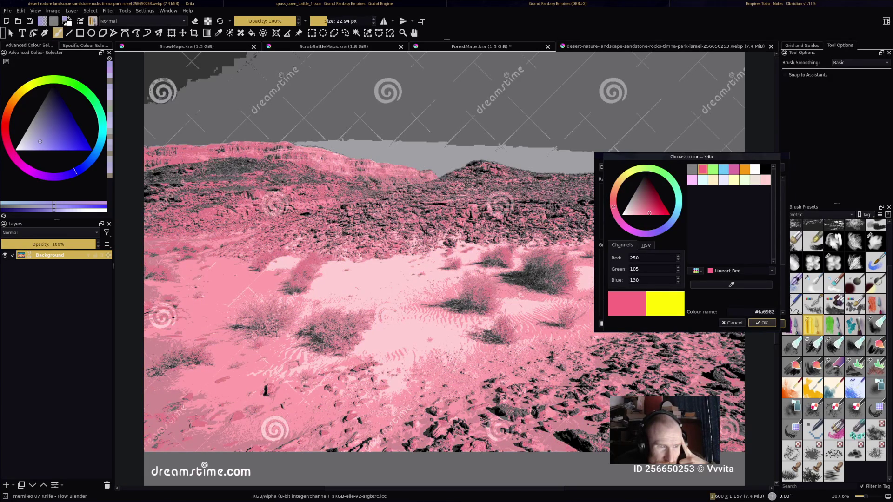
left_click(745, 180)
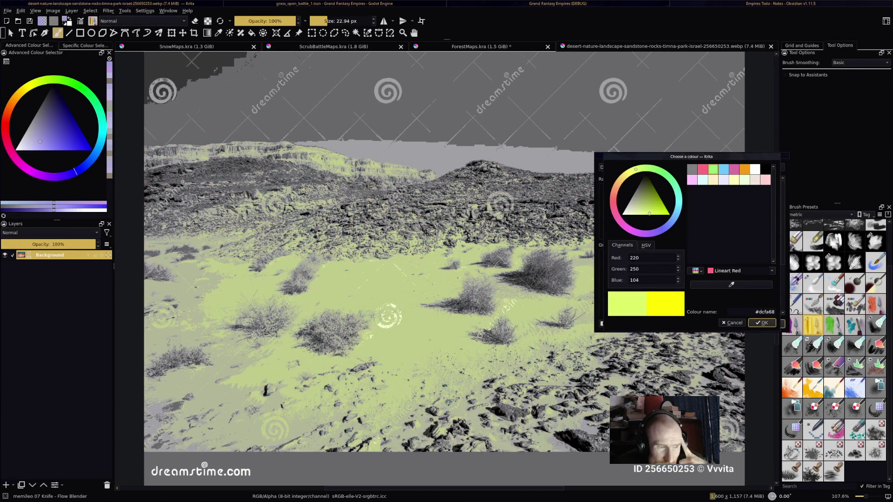
left_click(713, 169)
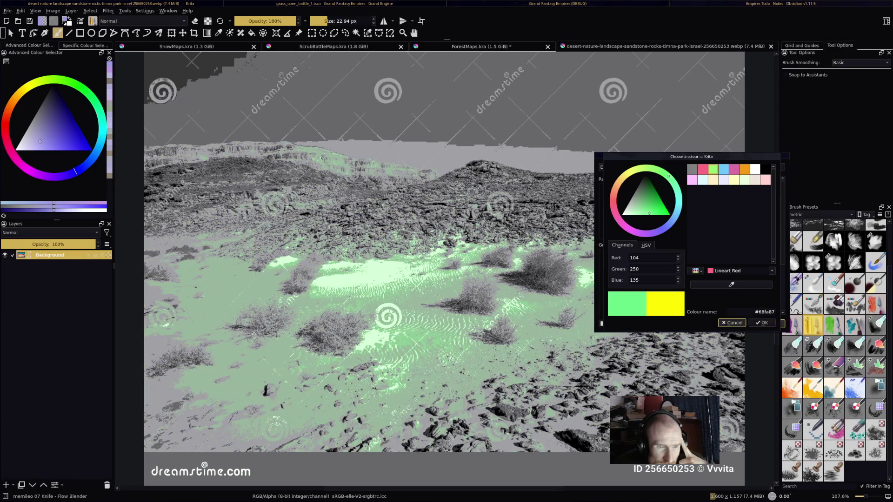
left_click(732, 323)
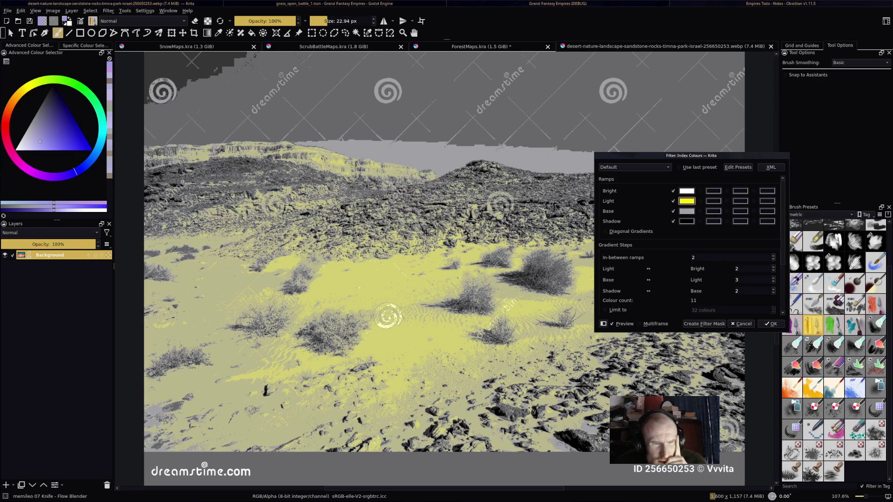
left_click(704, 324)
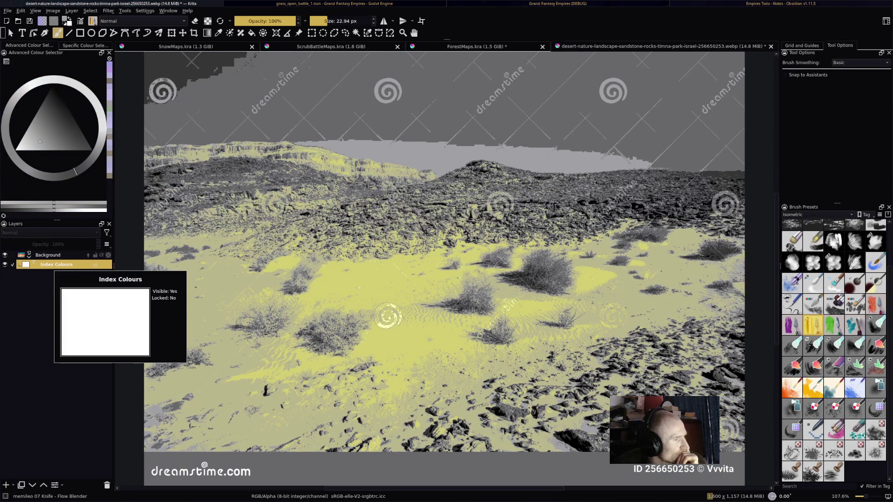
Step: Pan the desert photo and check the Index Colours mask's layer options
left_click_drag(733, 470, 719, 447)
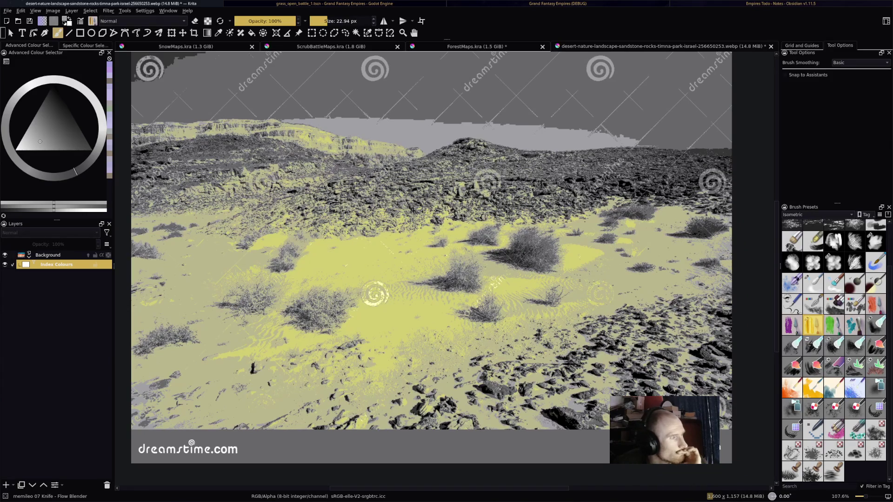
mouse_move(55, 264)
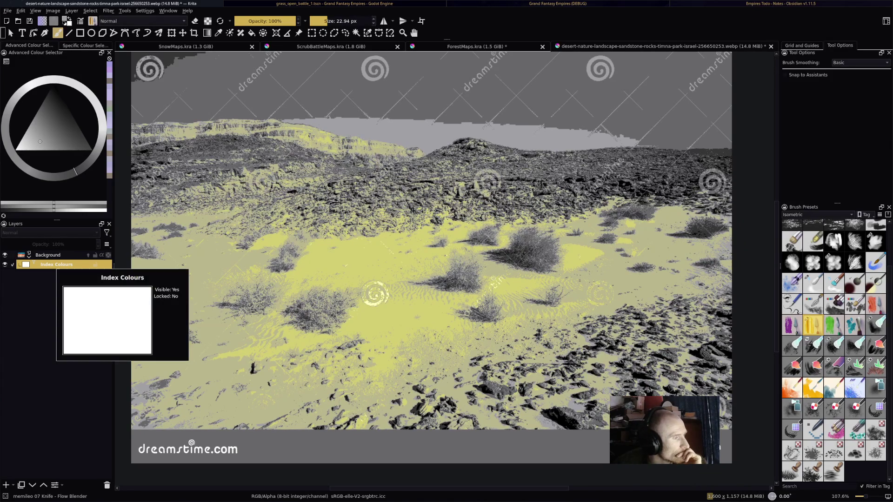
right_click(56, 265)
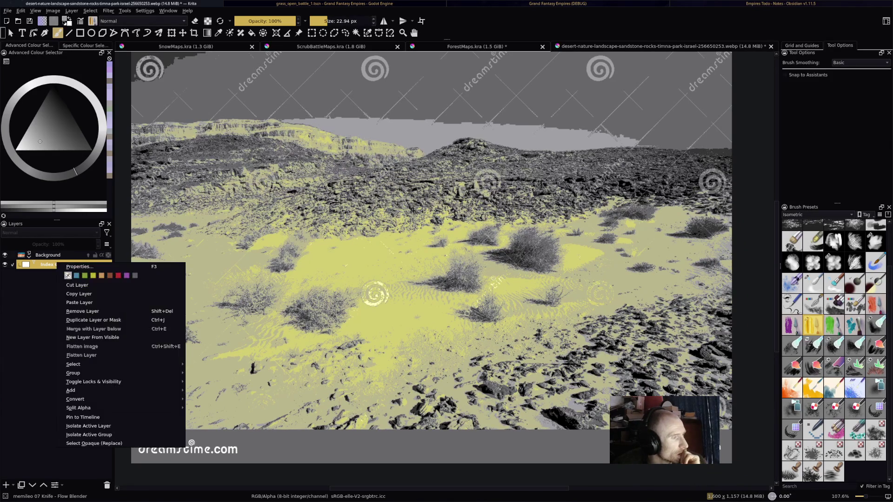
key("Escape")
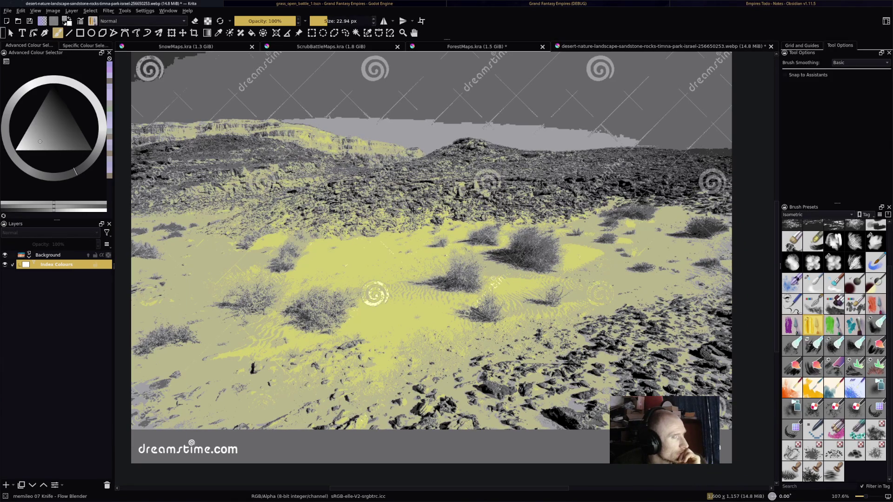
Step: Close the desert photo document, choosing not to save its changes
left_click(771, 46)
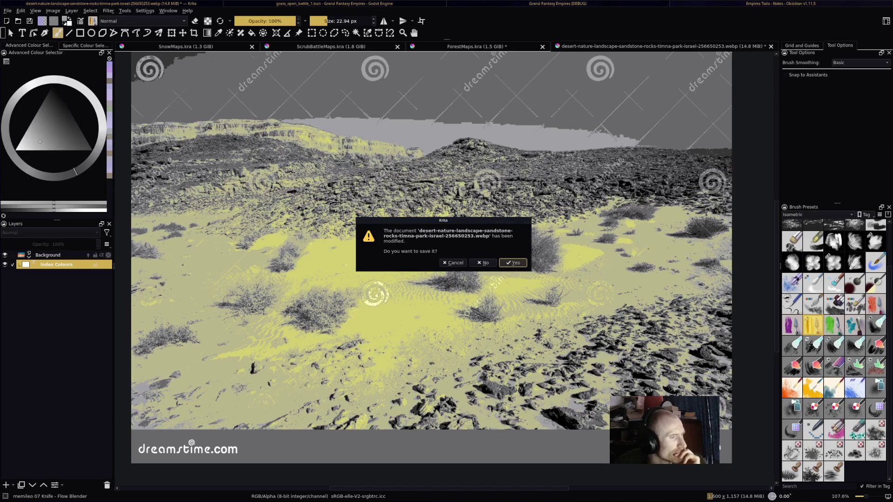
key("Escape")
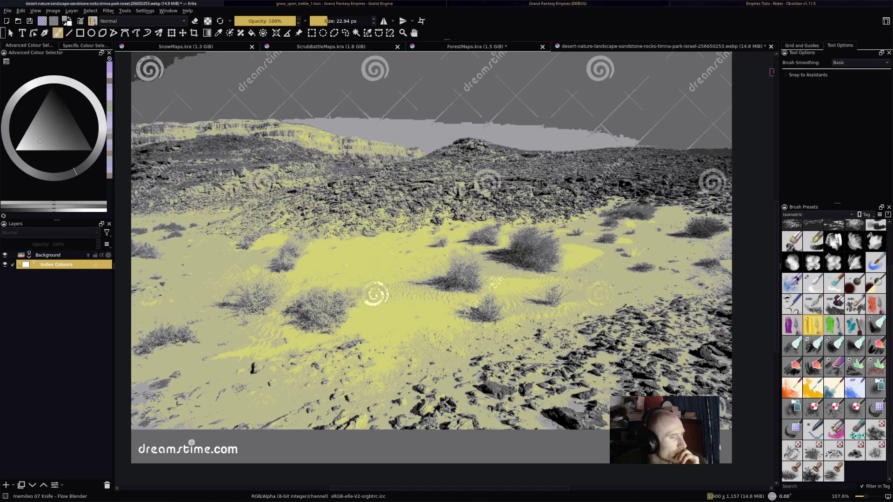
left_click(770, 46)
left_click(486, 263)
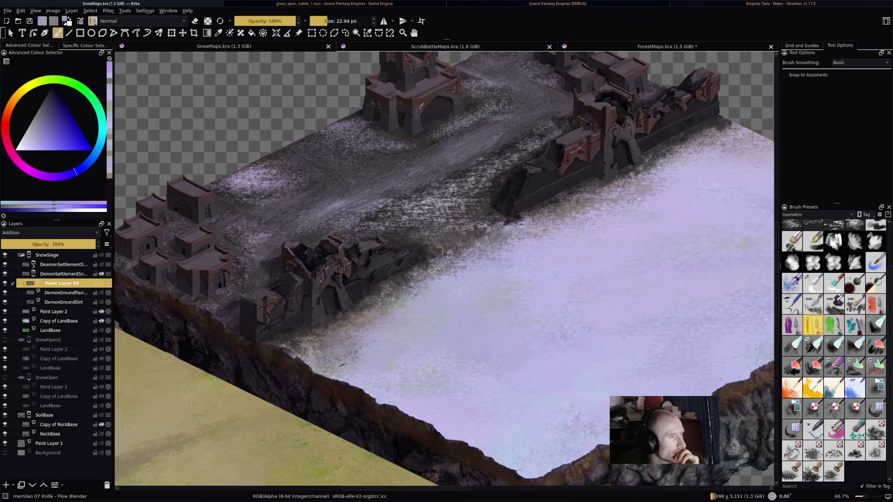
Step: Zoom out to 33.3% to view the whole settlement map, then switch to Godot's Utils.gd script
scroll(342, 366, "down", 2)
scroll(468, 239, "down", 1)
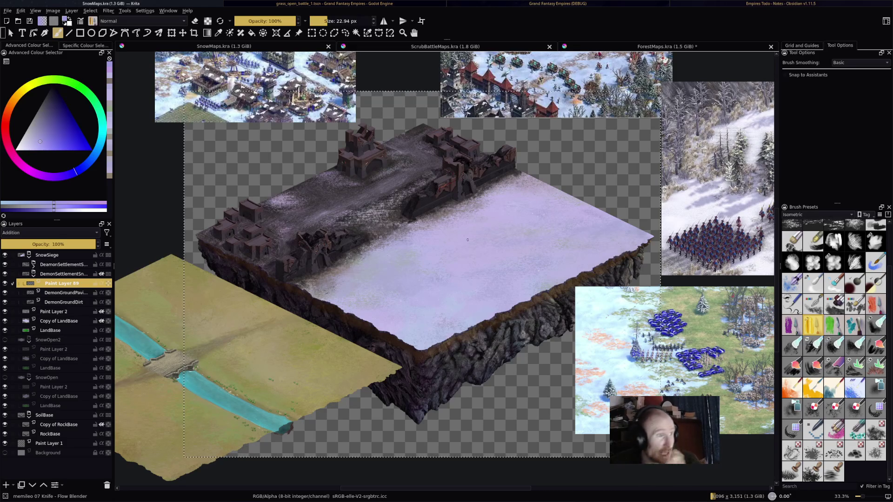
key("alt+Tab")
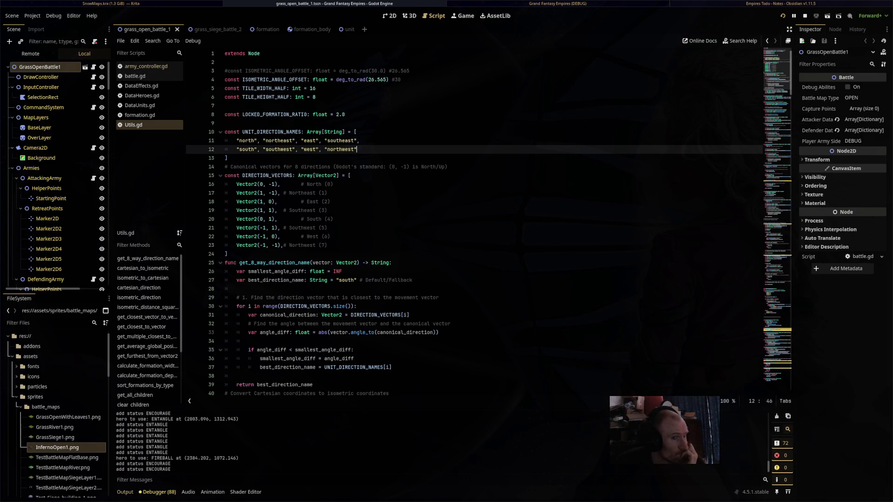
Step: Switch to the running game, pan the battlefield to follow the fighting, then stop it with F8
key("alt+Tab")
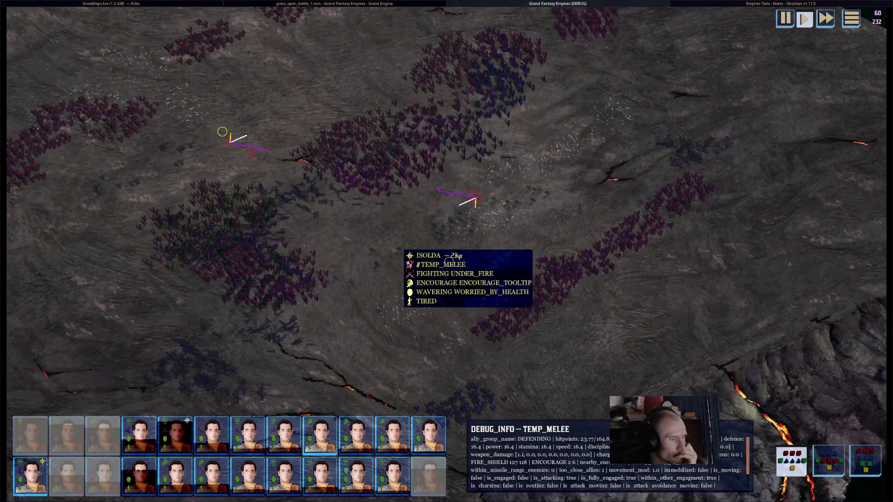
mouse_move(449, 262)
left_mouse_down()
mouse_move(452, 295)
mouse_move(504, 295)
mouse_move(535, 321)
mouse_move(532, 333)
left_mouse_up()
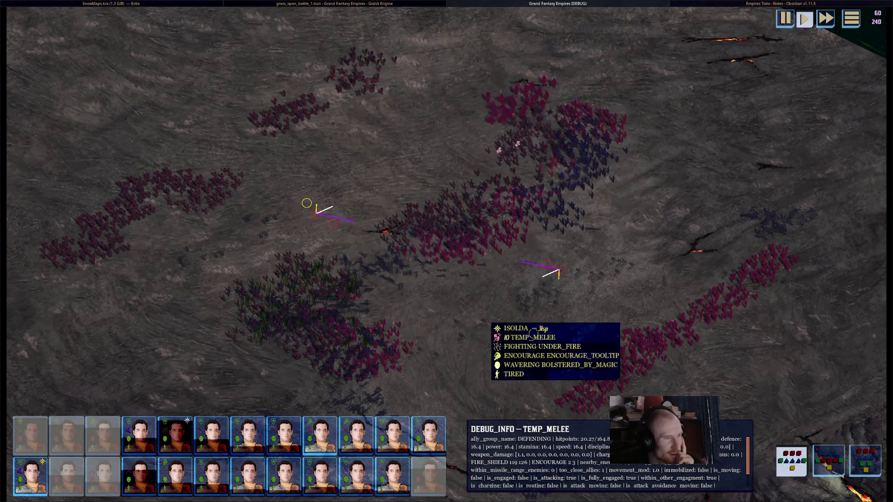
left_click_drag(533, 334, 466, 305)
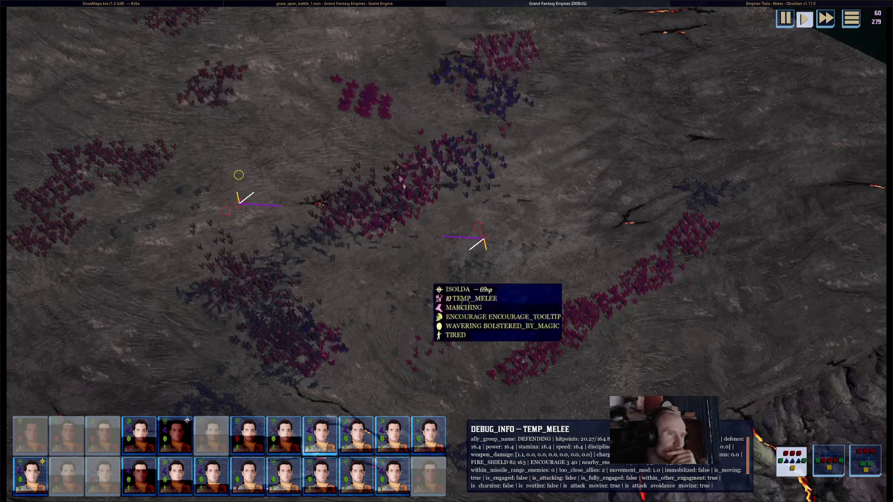
key("F8")
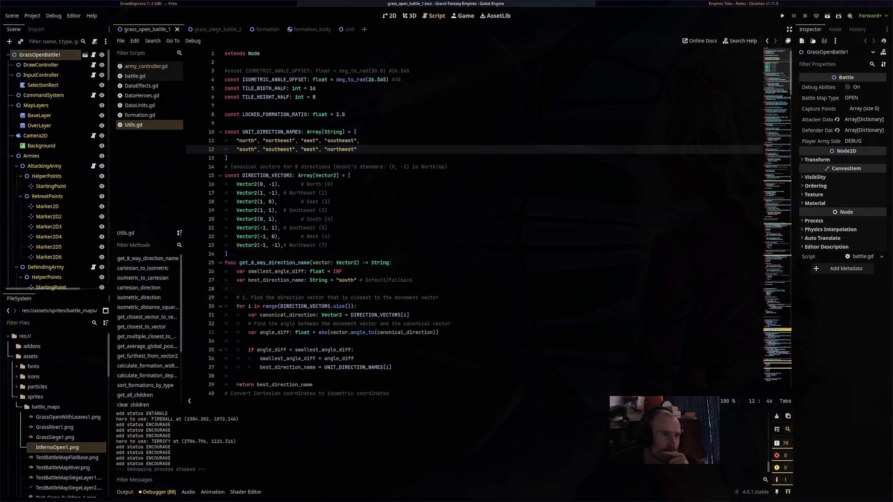
Step: Back in Krita, zoom to 100% and pan to show the demon houses and cliff edge
key("alt+Tab")
key("alt+Tab")
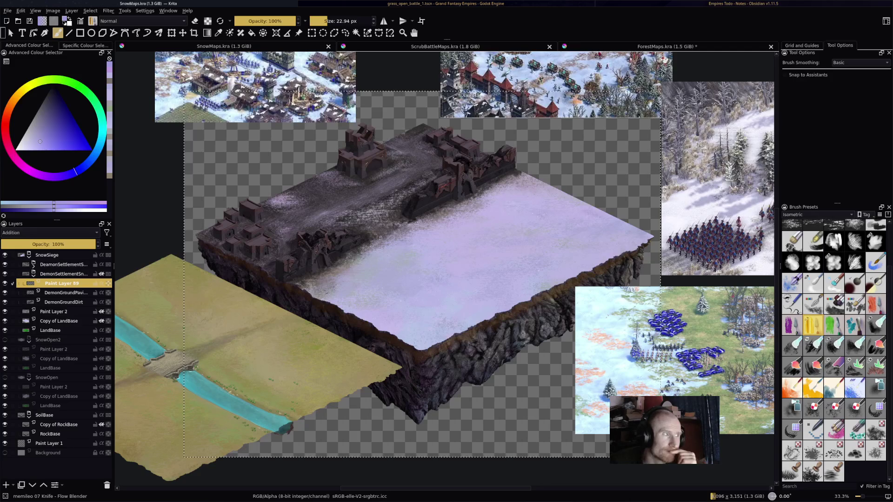
scroll(342, 182, "up", 5)
left_click_drag(342, 182, 519, 146)
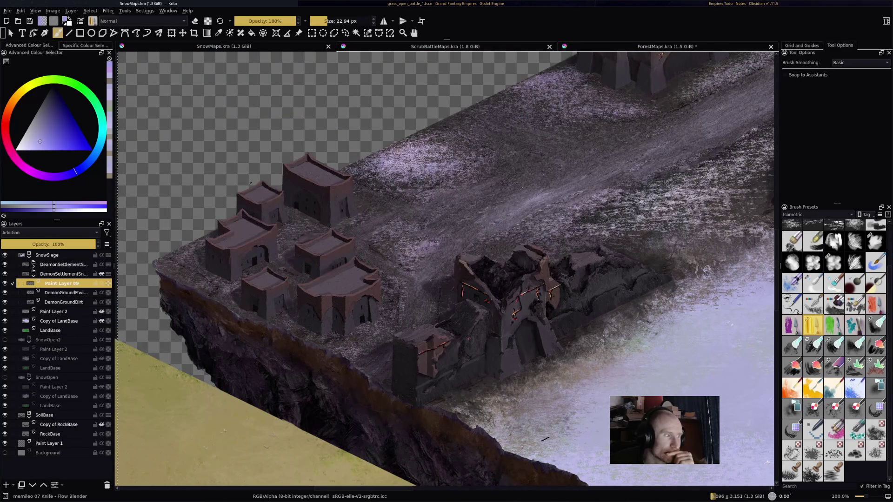
mouse_move(69, 286)
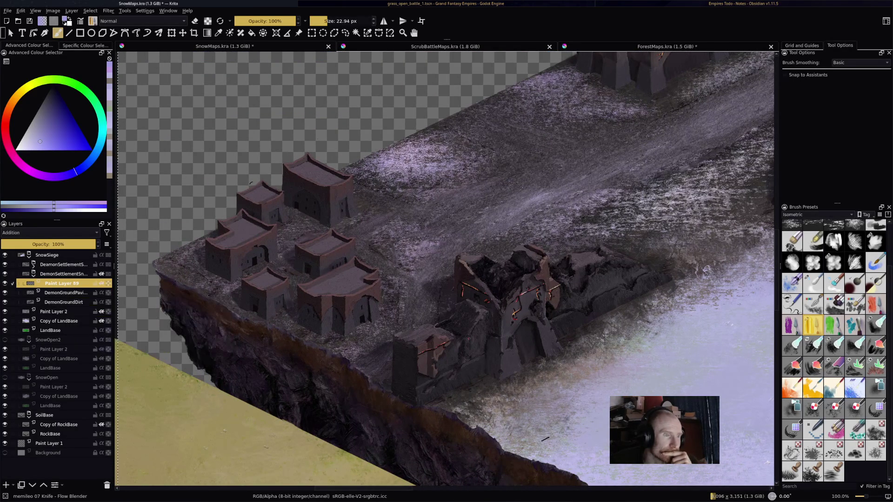
Step: Toggle the DemonSettlementSnow layer's visibility repeatedly to compare the ground with and without it
left_click(5, 274)
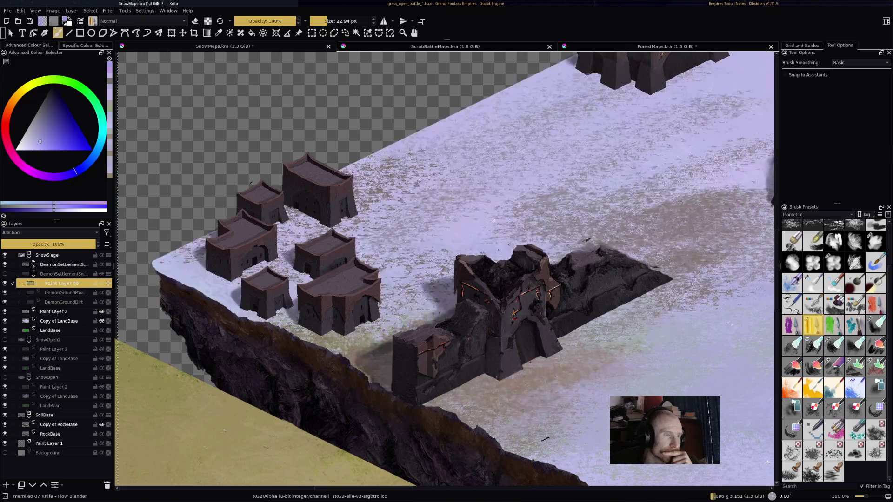
left_click(5, 274)
left_click(5, 274)
left_click(4, 274)
left_click(4, 274)
left_click(5, 274)
left_click(4, 274)
left_click(5, 274)
left_click(4, 274)
left_click(5, 274)
Step: Flick Paint Layer 89's snow on and off to compare, leave it on, and expand the DeamonSettlement group
left_click(5, 283)
left_click(5, 283)
left_click(5, 283)
left_click(5, 283)
left_click(4, 283)
left_click(5, 283)
left_click(5, 283)
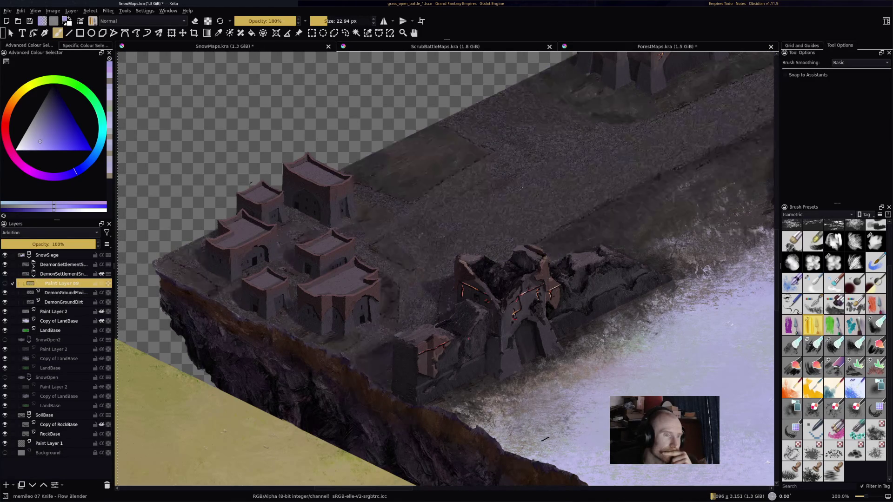
left_click(5, 284)
left_click(5, 283)
left_click(5, 283)
left_click(5, 284)
left_click(5, 283)
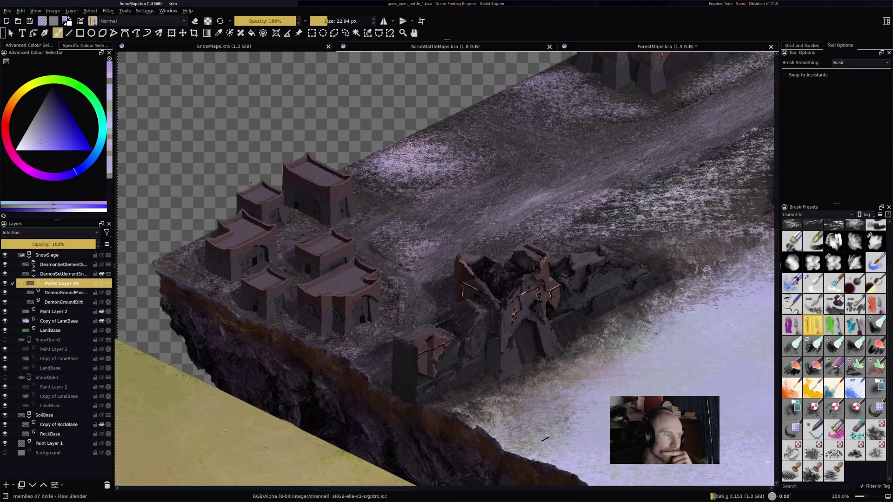
left_click(5, 283)
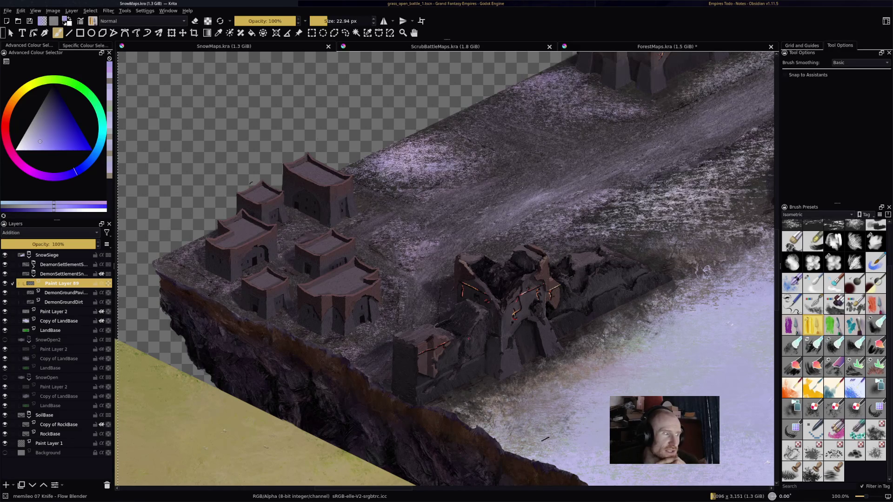
left_click(5, 284)
left_click(5, 284)
left_click(4, 284)
left_click(5, 283)
left_click(5, 284)
left_click(5, 284)
left_click(5, 283)
left_click(5, 284)
left_click(5, 283)
left_click(5, 283)
left_click(5, 283)
left_click(5, 284)
left_click(4, 283)
left_click(5, 283)
left_click(4, 283)
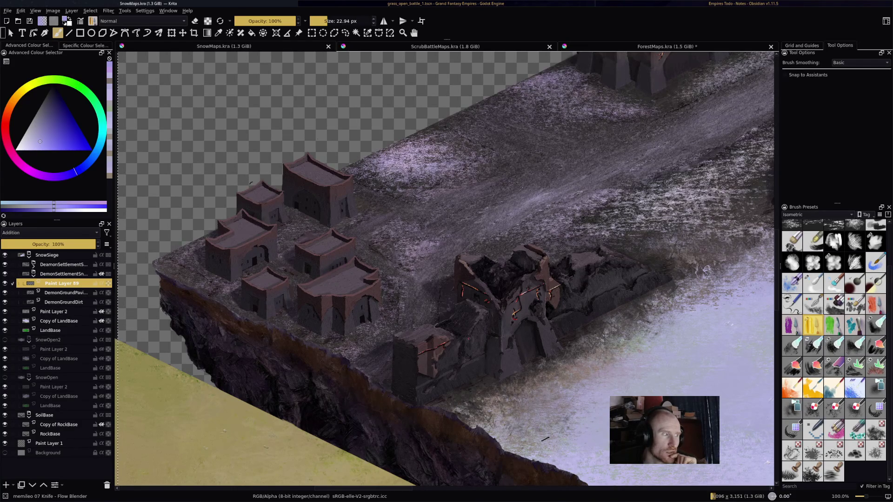
left_click(34, 264)
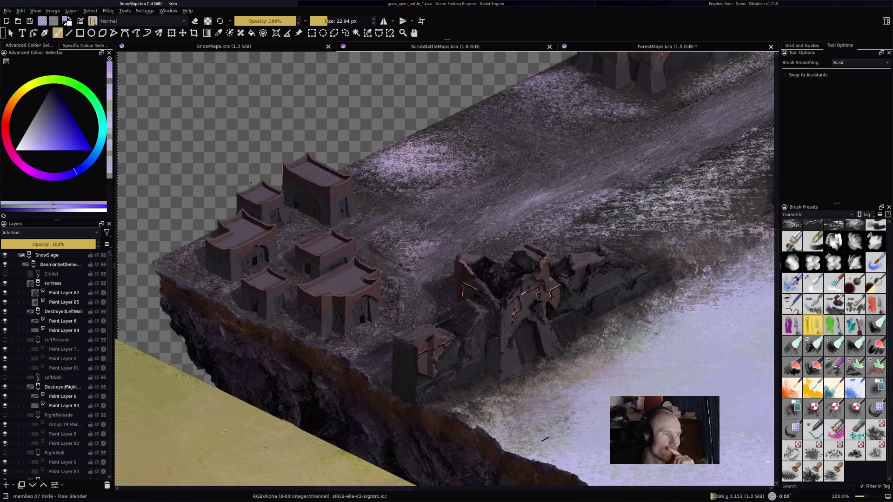
Step: Hide the DestroyedLeftWall layer and briefly toggle the Houses group off and back on
scroll(251, 184, "up", 6)
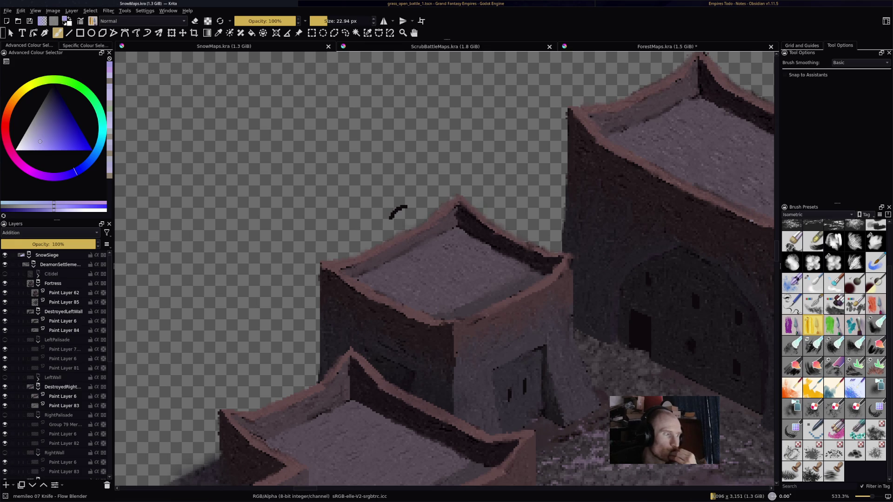
mouse_move(59, 311)
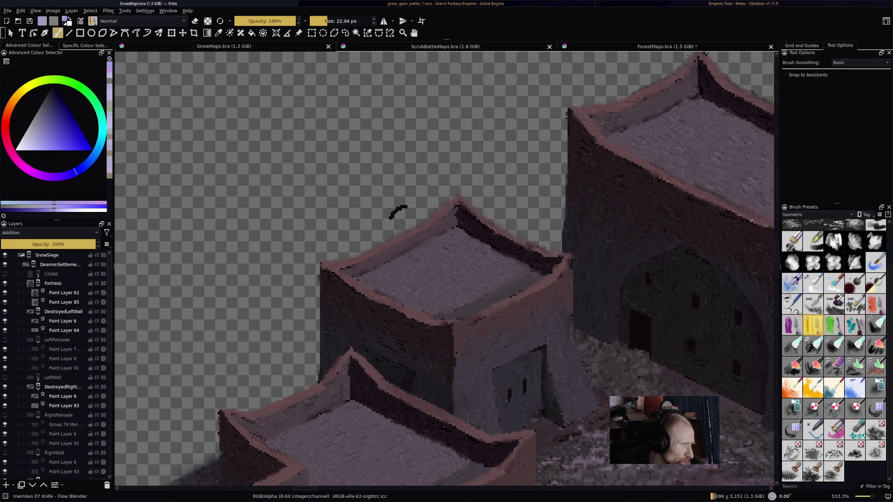
left_click(60, 311)
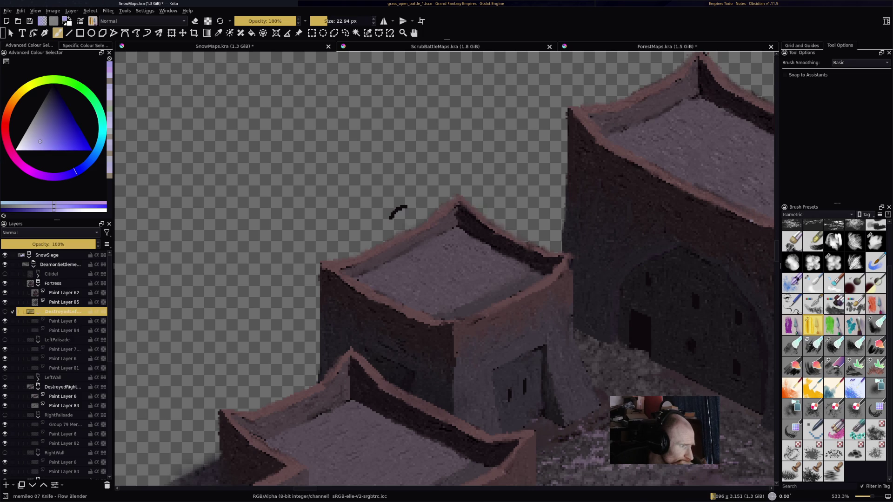
scroll(54, 365, "down", 5)
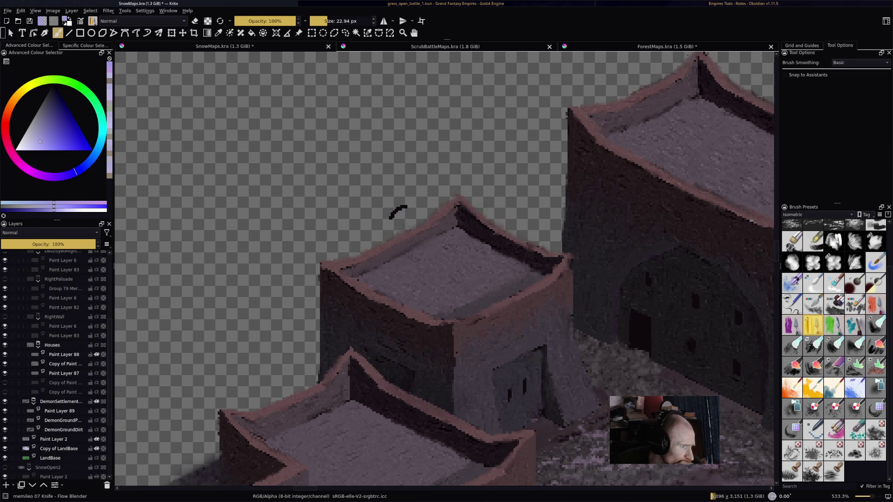
left_click(5, 345)
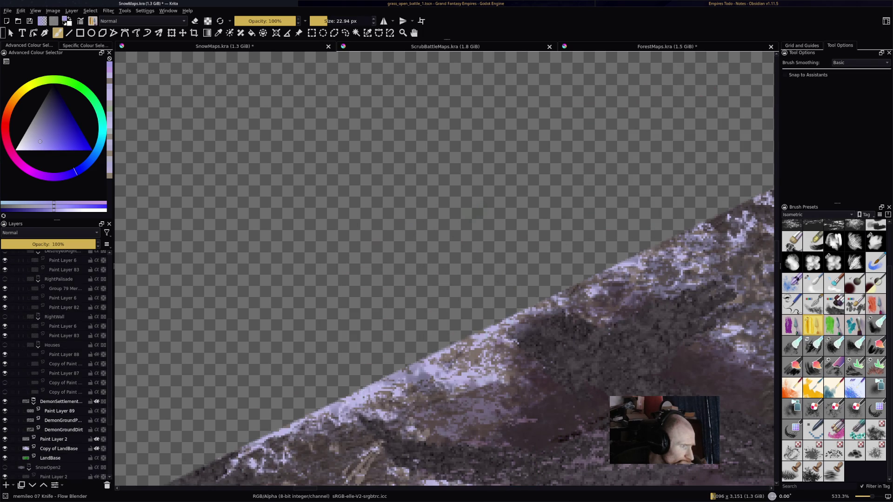
left_click(4, 345)
Step: Select a house paint layer, switch to the Eraser Circle preset, and move to its copy layer
mouse_move(57, 356)
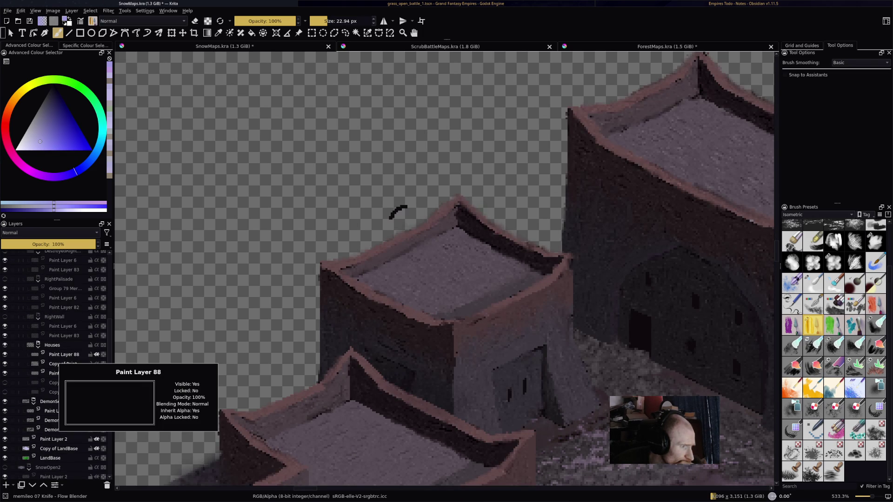
left_click(64, 373)
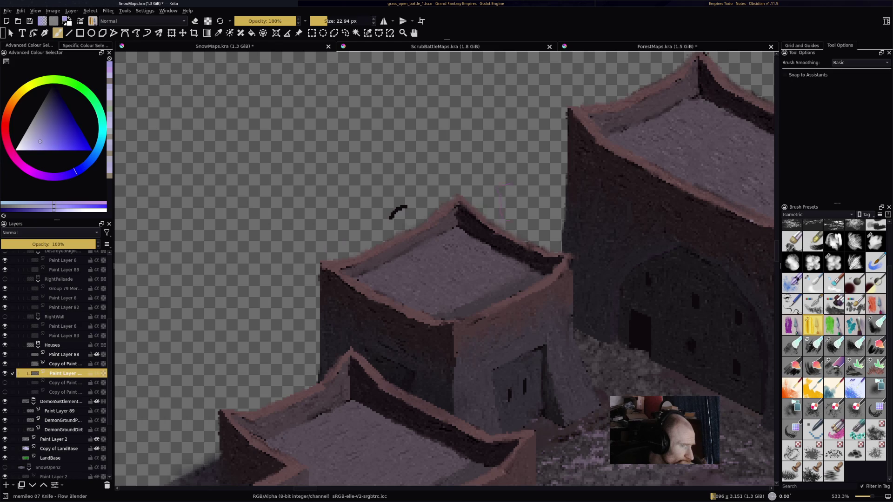
scroll(834, 326, "up", 3)
key("e")
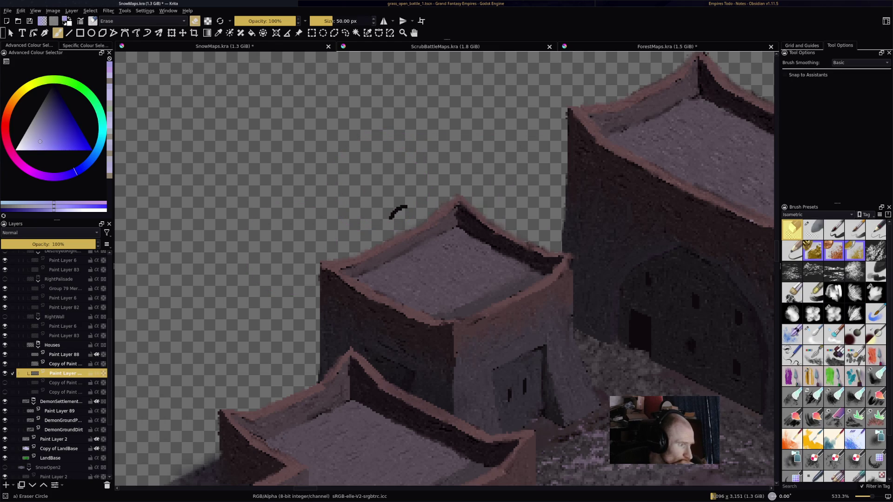
key("Page_Up")
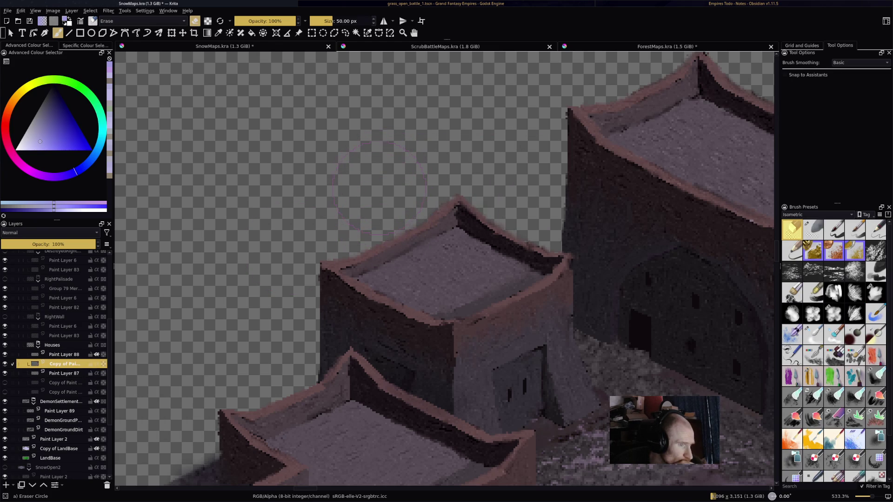
scroll(449, 249, "down", 5)
scroll(449, 441, "up", 1)
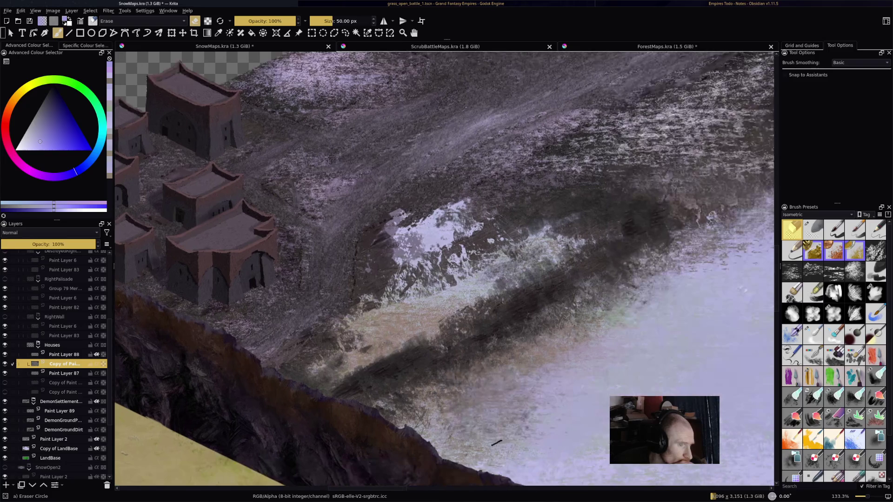
Step: Hide the DemonSettlement group, Paint Layer 2 and Copy of LandBase so the houses stand alone
mouse_move(449, 441)
left_mouse_down()
mouse_move(405, 409)
mouse_move(146, 287)
mouse_move(202, 390)
left_mouse_up()
scroll(231, 227, "up", 1)
mouse_move(232, 227)
left_mouse_down()
mouse_move(388, 202)
mouse_move(179, 122)
left_mouse_up()
scroll(389, 201, "up", 1)
scroll(388, 202, "down", 1)
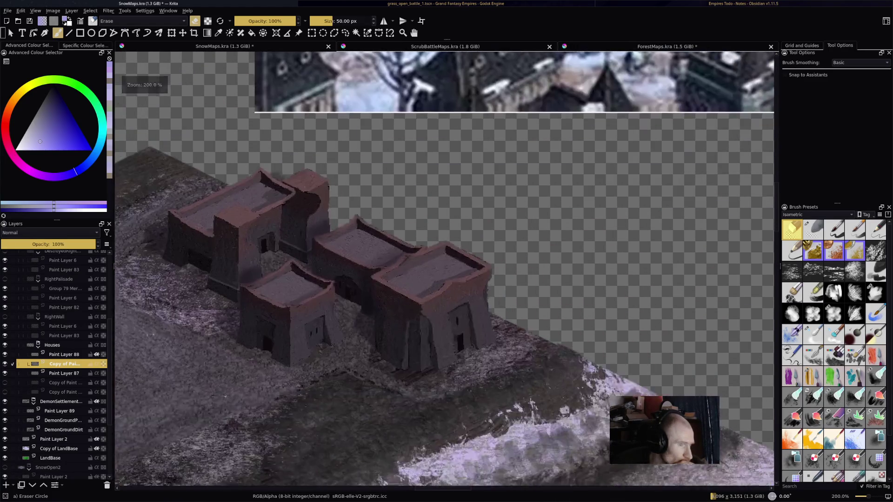
scroll(180, 122, "up", 1)
scroll(260, 205, "left", 5)
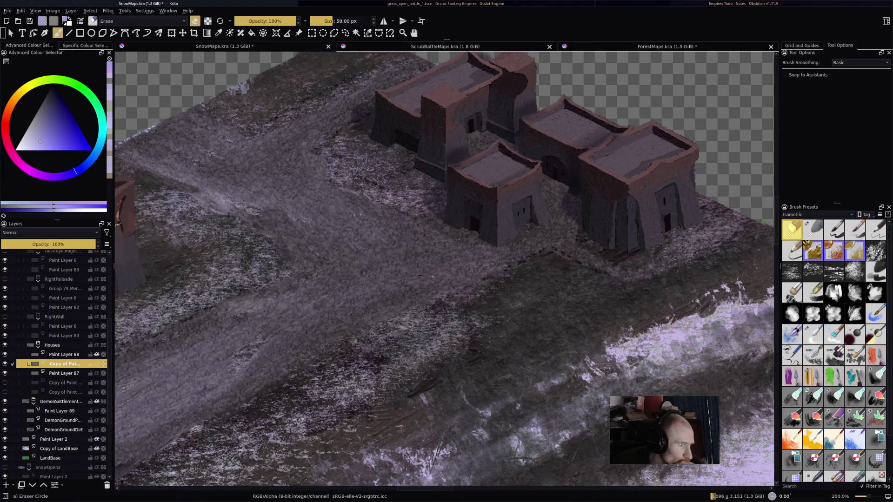
scroll(56, 363, "down", 3)
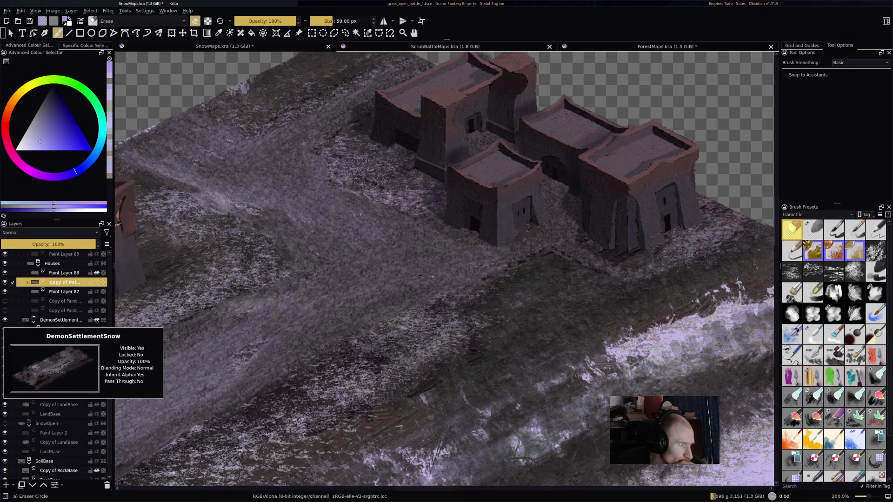
left_click(5, 320)
left_click(5, 358)
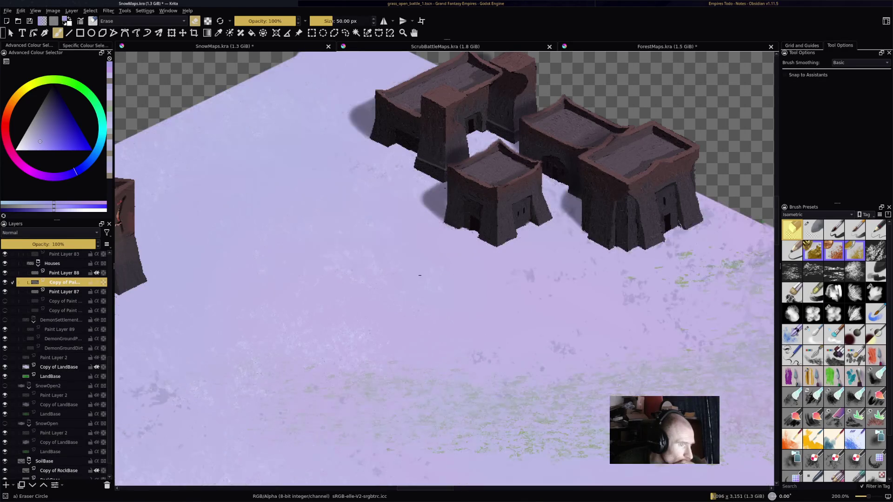
left_click(5, 366)
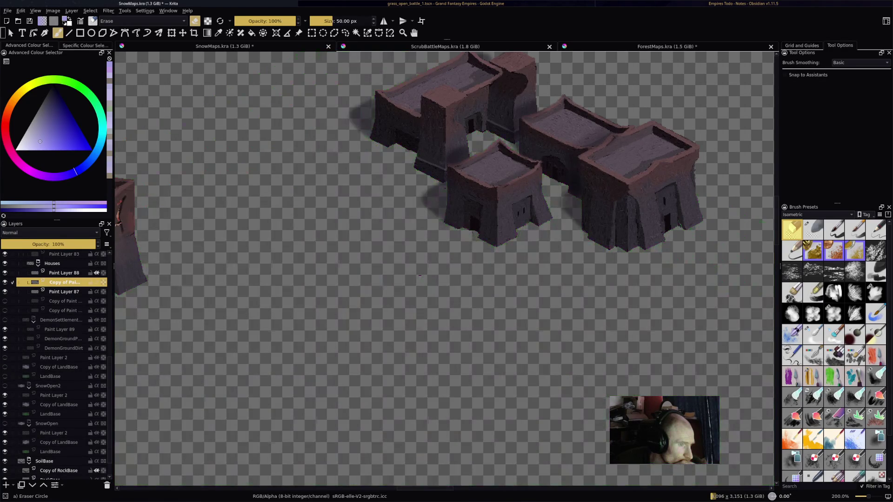
scroll(420, 275, "down", 4)
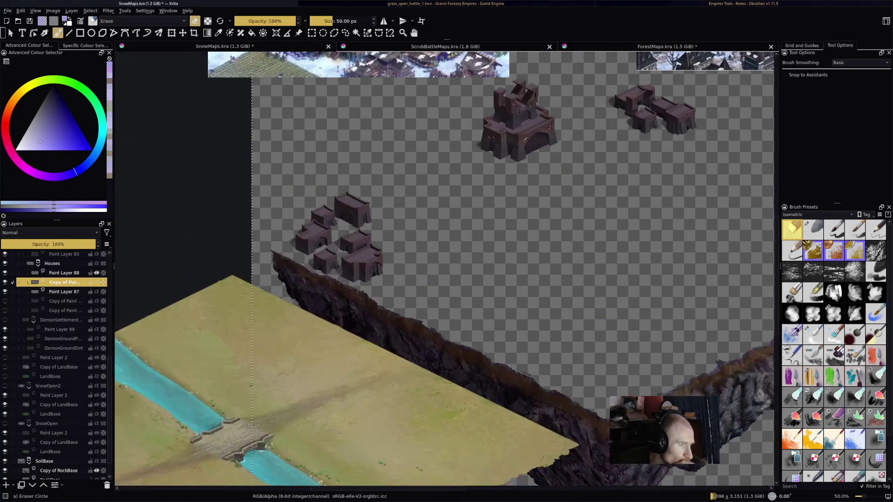
scroll(444, 270, "up", 4)
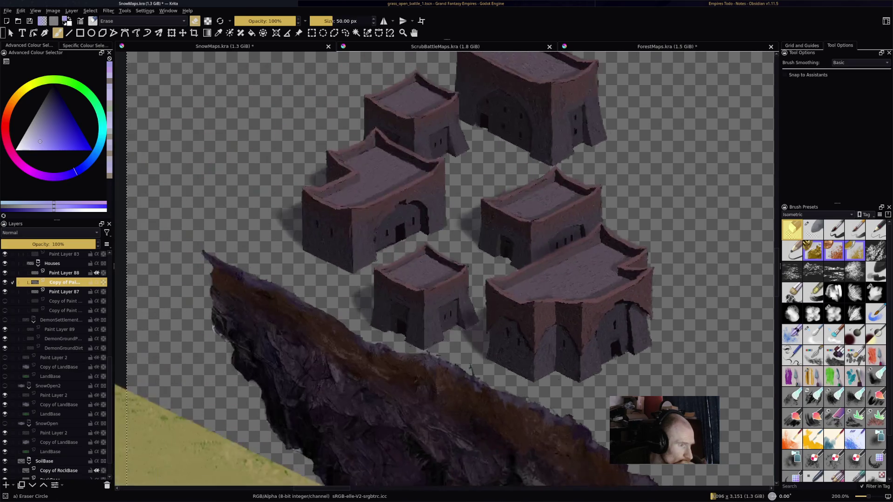
Step: Centre the settlement buildings in view and save the map with Ctrl+S
mouse_move(651, 140)
left_mouse_down()
mouse_move(641, 166)
mouse_move(419, 288)
mouse_move(512, 326)
mouse_move(623, 222)
mouse_move(419, 242)
left_mouse_up()
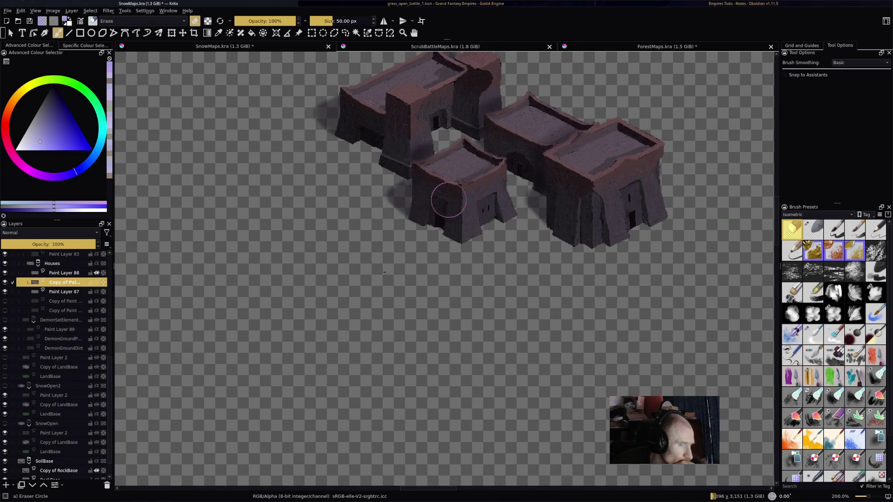
scroll(418, 242, "up", 2)
scroll(302, 303, "down", 2)
mouse_move(302, 303)
left_mouse_down()
mouse_move(353, 353)
mouse_move(409, 437)
left_mouse_up()
scroll(518, 257, "down", 4)
left_click_drag(518, 257, 510, 237)
key("ctrl+s")
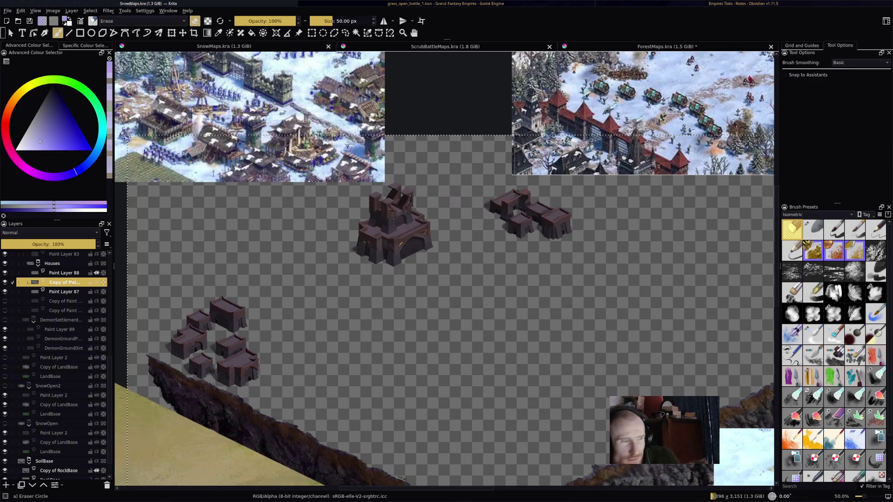
Step: Pan back to the houses and select Paint Layer 88
left_click_drag(393, 224, 549, 144)
scroll(317, 257, "up", 3)
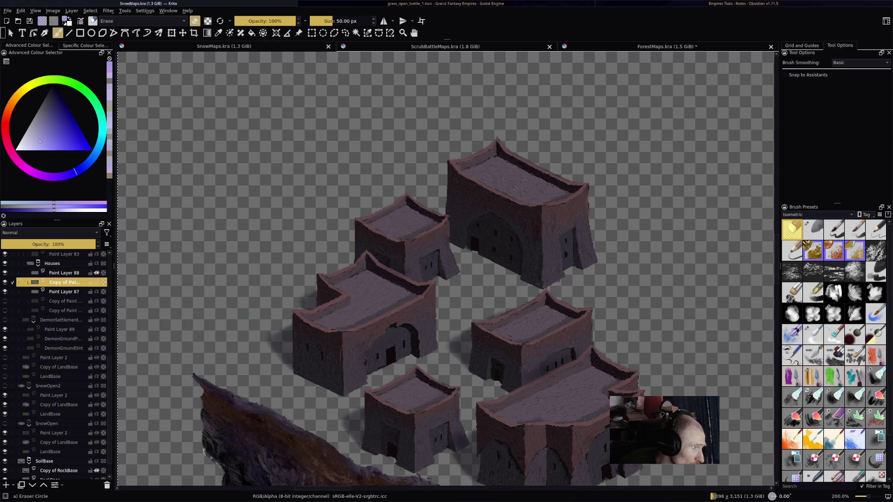
left_click(63, 273)
Step: Add a new paint layer and test stony-texture snow specks on the large roof, undoing them
key("Insert")
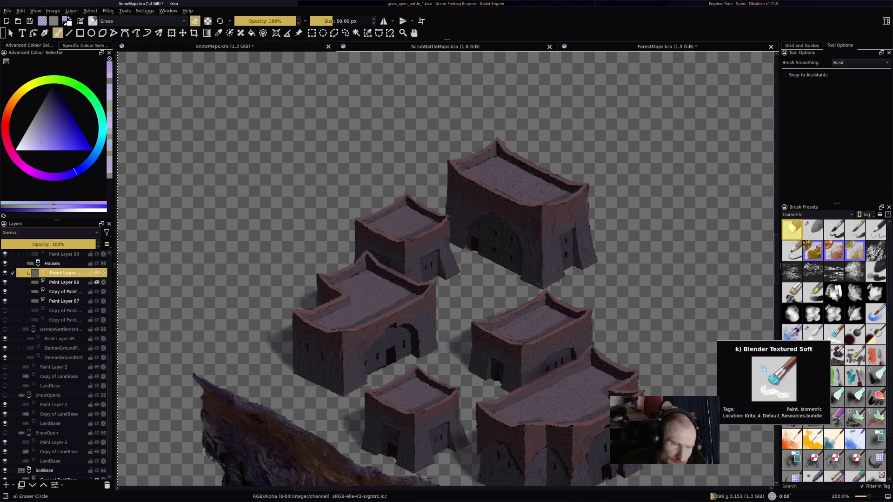
left_click(813, 272)
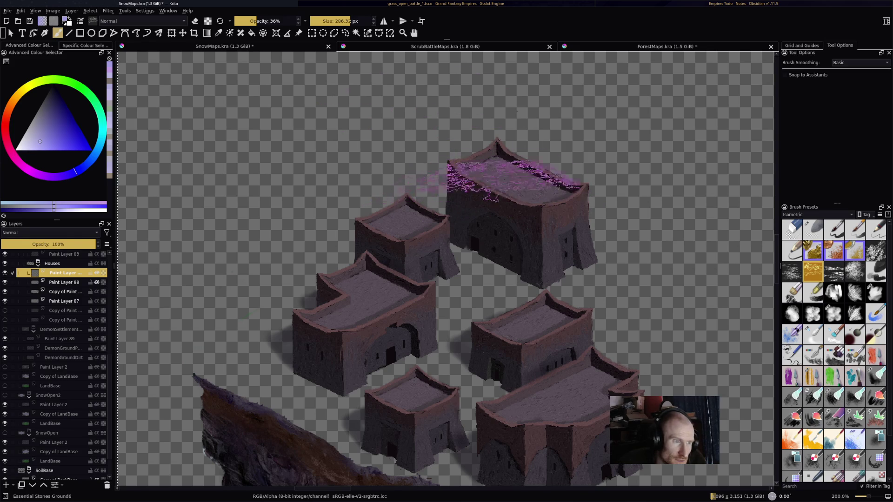
left_click_drag(491, 172, 512, 179)
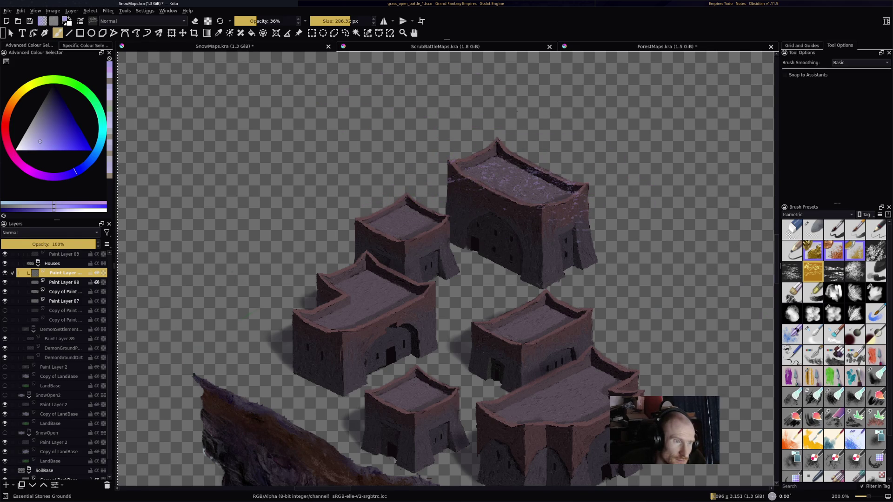
key("ctrl+z")
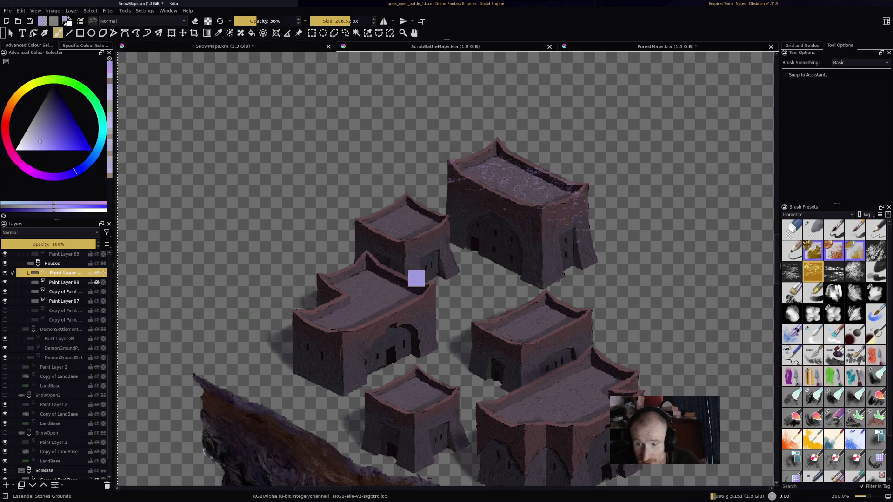
left_click_drag(545, 298, 388, 316)
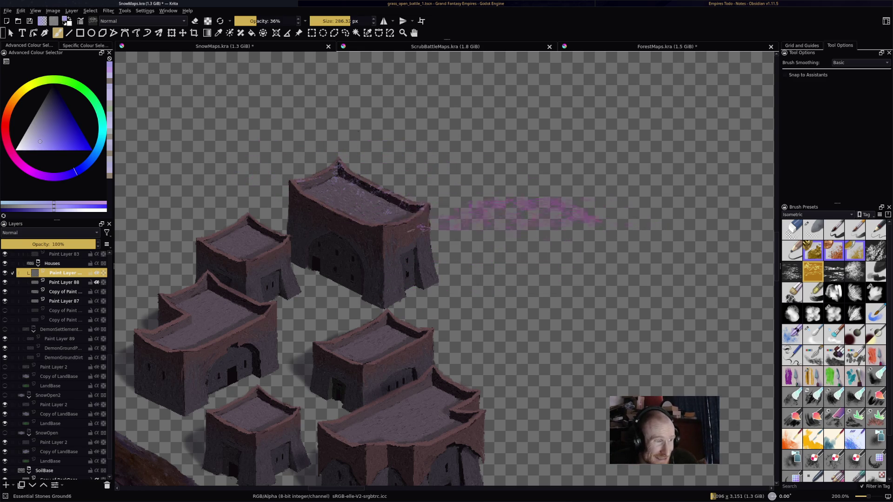
scroll(554, 221, "down", 5)
left_click_drag(615, 218, 397, 203)
scroll(410, 219, "up", 6)
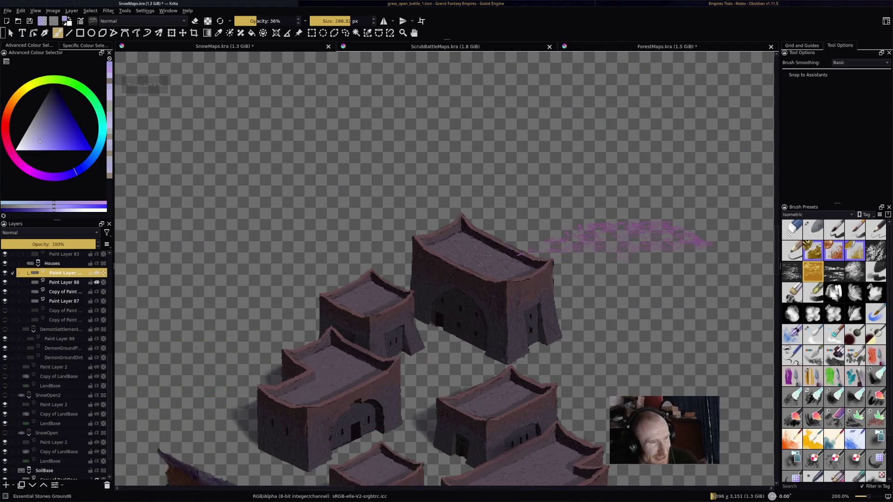
scroll(514, 255, "up", 1)
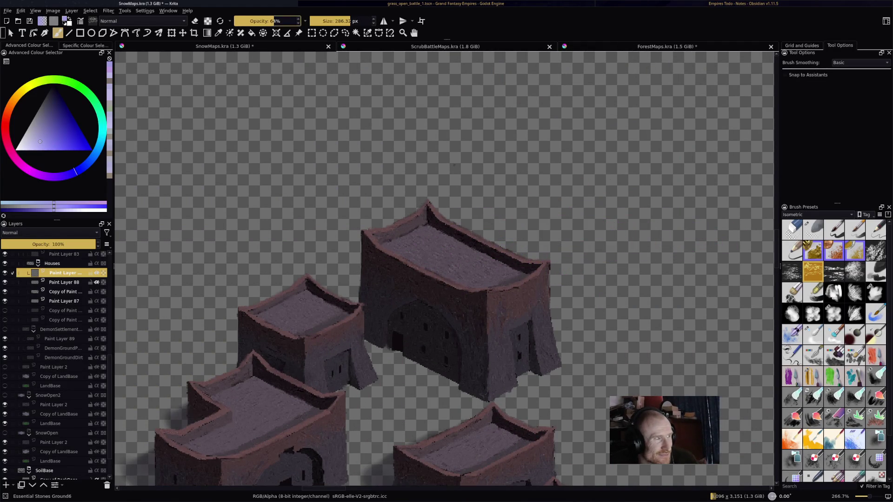
left_click_drag(442, 218, 530, 270)
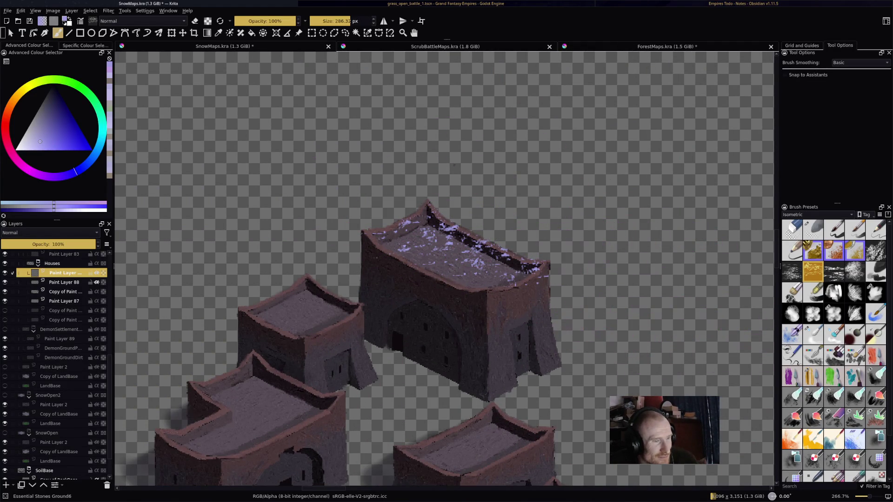
left_click_drag(468, 200, 661, 402)
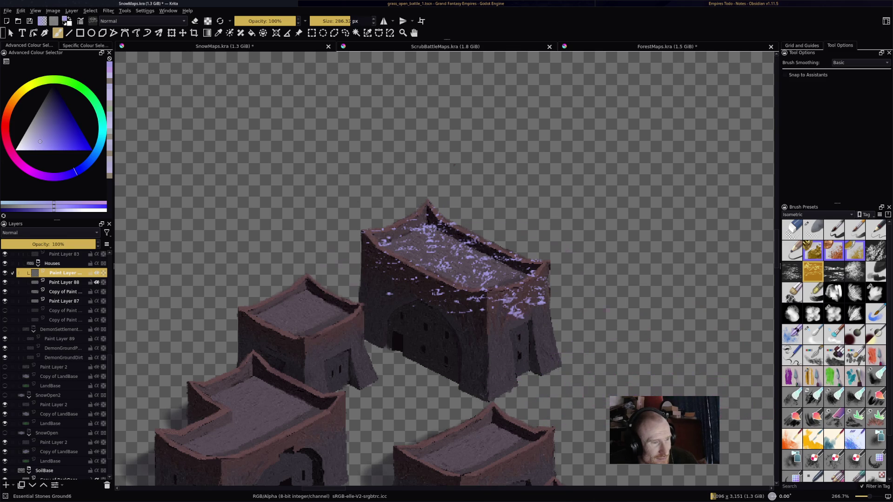
key("ctrl+z")
key("ctrl+z")
key("ctrl+z")
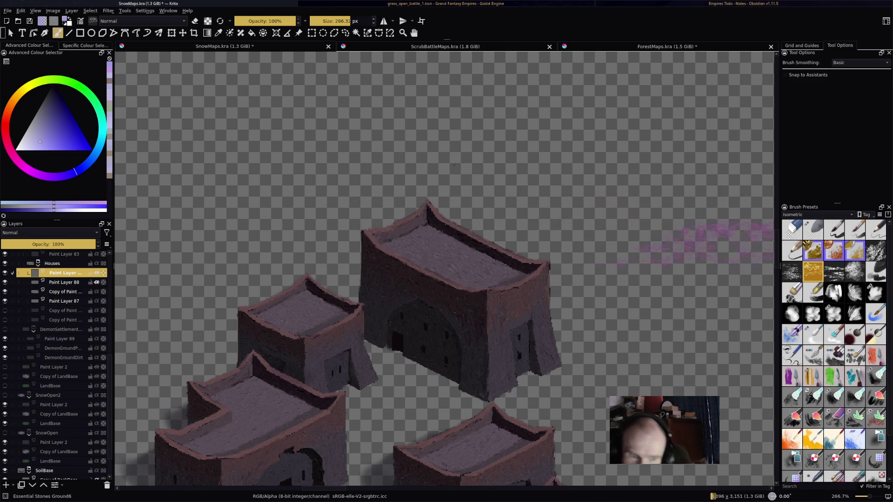
Step: Set the new layer's blending mode to Addition after testing a grungy metallic brush on the roof
left_click(834, 250)
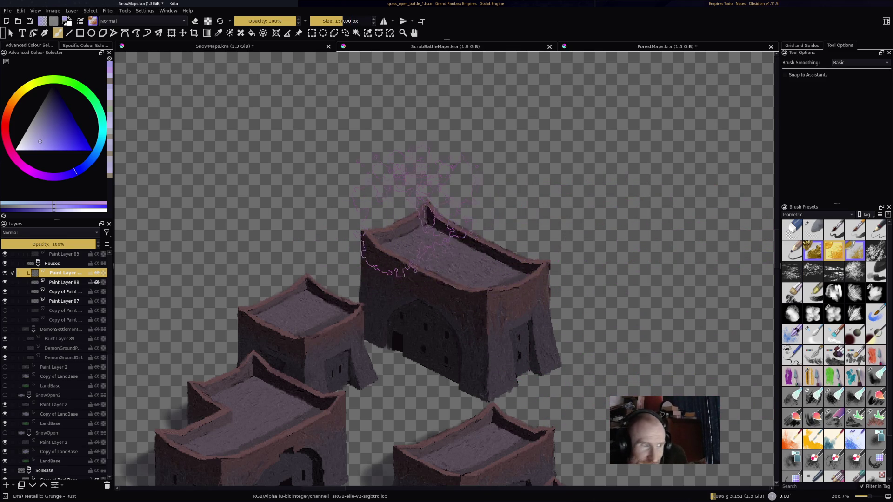
left_click_drag(423, 218, 534, 336)
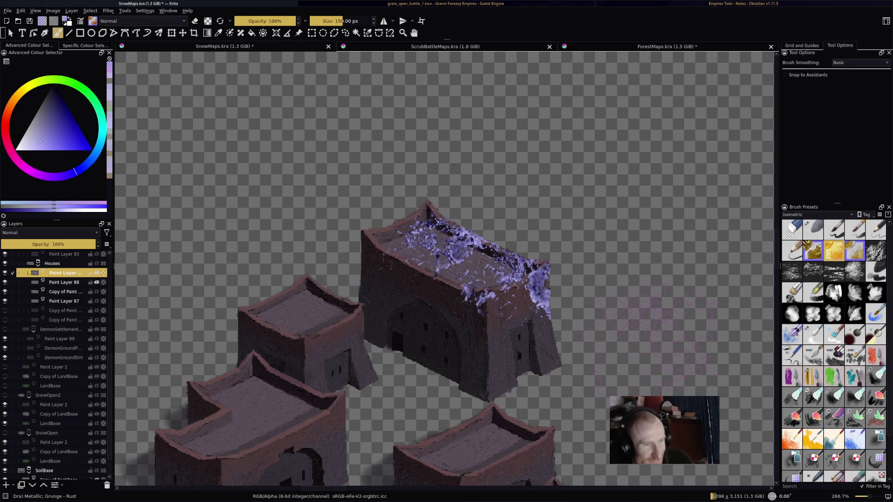
key("ctrl+z")
left_click(48, 233)
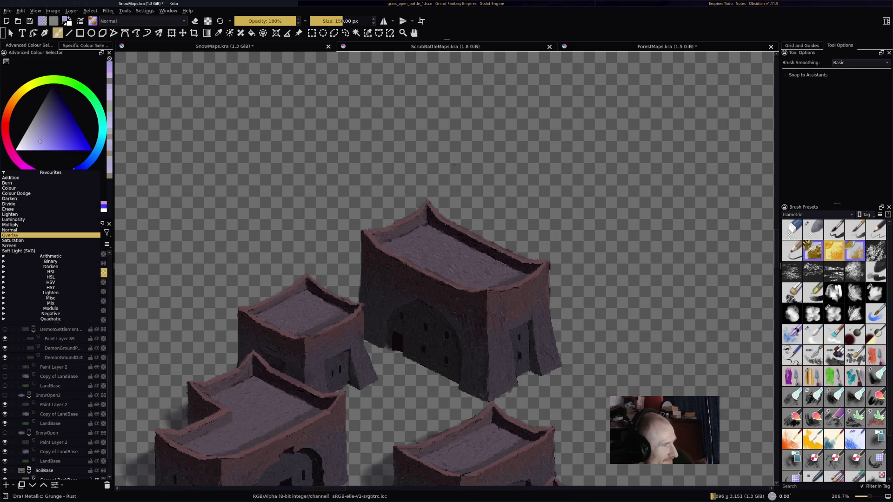
left_click(48, 178)
mouse_move(367, 256)
left_mouse_down()
mouse_move(396, 233)
mouse_move(535, 316)
left_mouse_up()
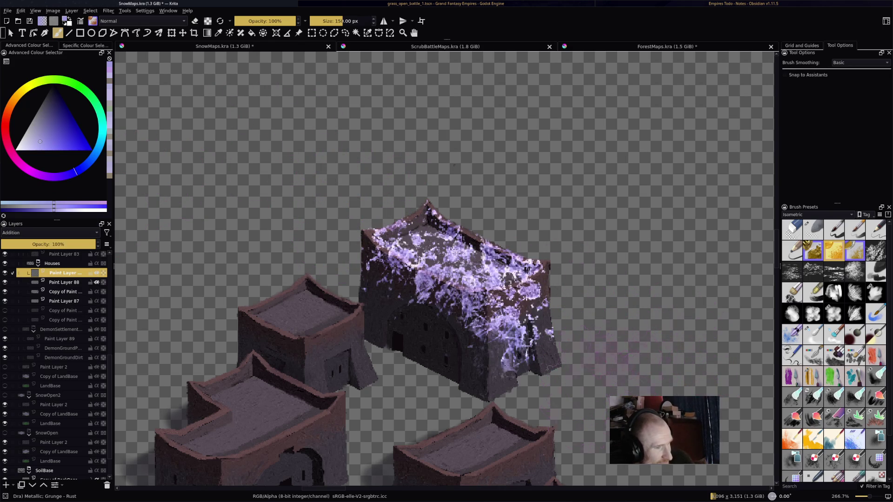
key("ctrl+z")
Step: Try a powdery dust brush for snow on the house roof and front, undoing the results
key("slash")
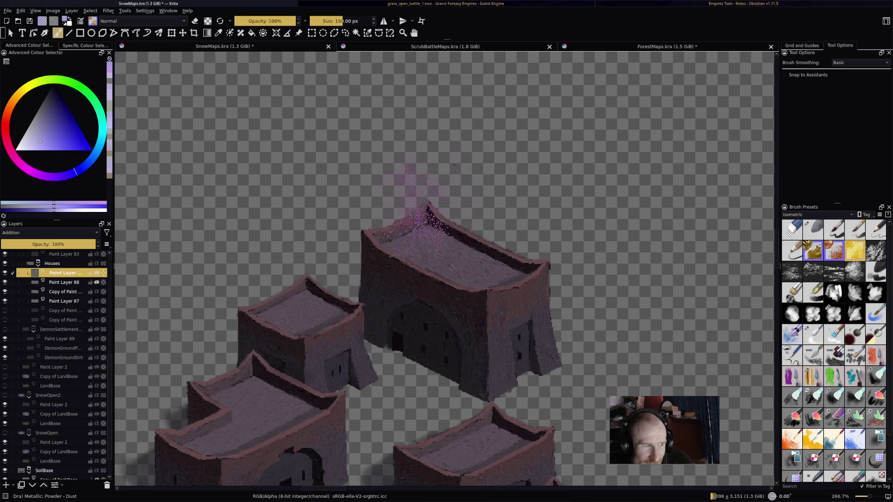
left_click_drag(488, 246, 525, 289)
mouse_move(517, 232)
left_mouse_down()
mouse_move(399, 249)
mouse_move(465, 242)
mouse_move(534, 288)
mouse_move(375, 189)
mouse_move(414, 158)
mouse_move(468, 193)
left_mouse_up()
scroll(535, 288, "down", 5)
scroll(439, 195, "up", 5)
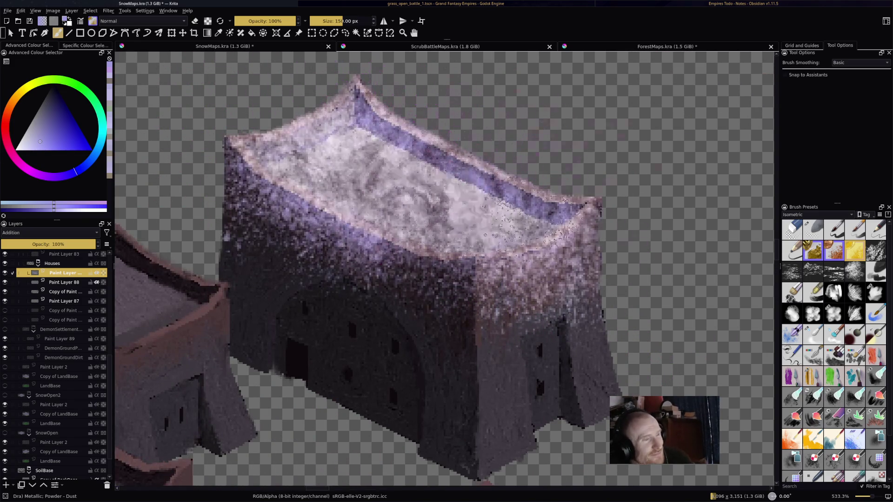
scroll(501, 210, "down", 5)
mouse_move(618, 319)
left_mouse_down()
mouse_move(525, 226)
mouse_move(467, 213)
mouse_move(495, 233)
mouse_move(513, 229)
left_mouse_up()
scroll(486, 211, "down", 2)
scroll(451, 208, "up", 4)
mouse_move(551, 311)
left_mouse_down()
mouse_move(524, 240)
mouse_move(444, 207)
mouse_move(491, 255)
left_mouse_up()
key("ctrl+z")
key("ctrl+z")
key("ctrl+z")
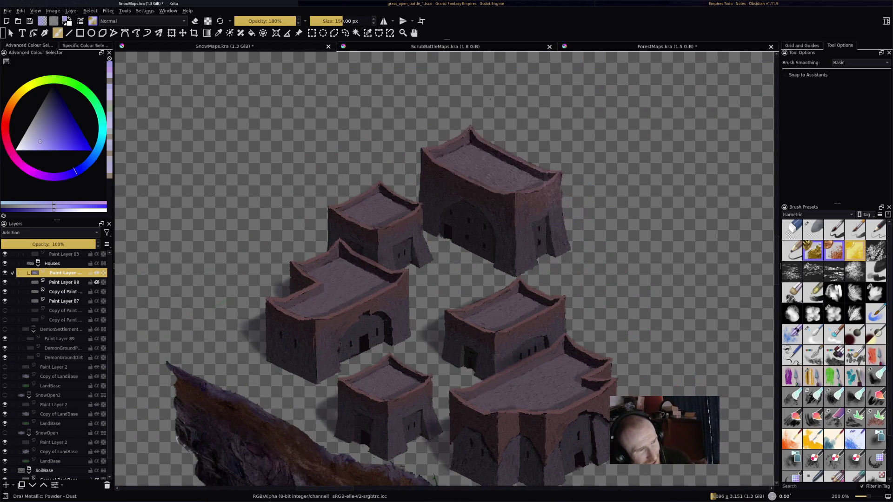
mouse_move(439, 131)
left_mouse_down()
mouse_move(478, 194)
mouse_move(535, 168)
mouse_move(535, 204)
left_mouse_up()
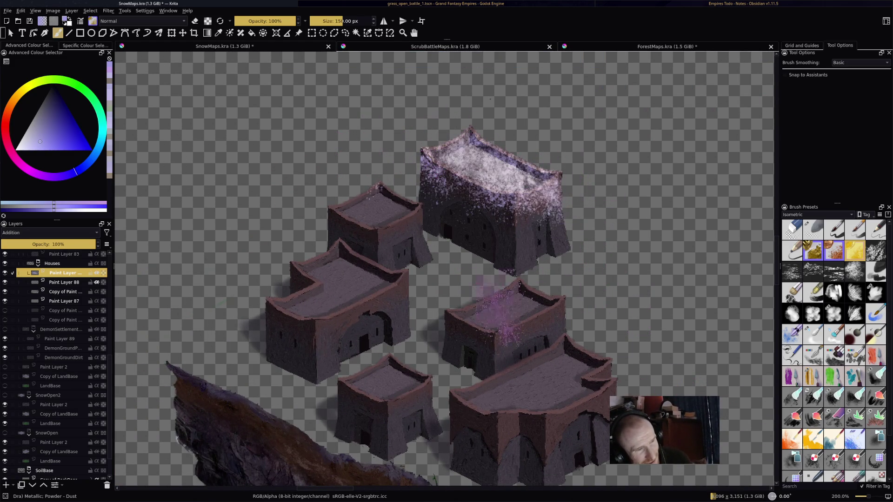
scroll(690, 219, "down", 1)
scroll(352, 219, "down", 2)
key("ctrl+z")
scroll(352, 219, "up", 2)
key("slash")
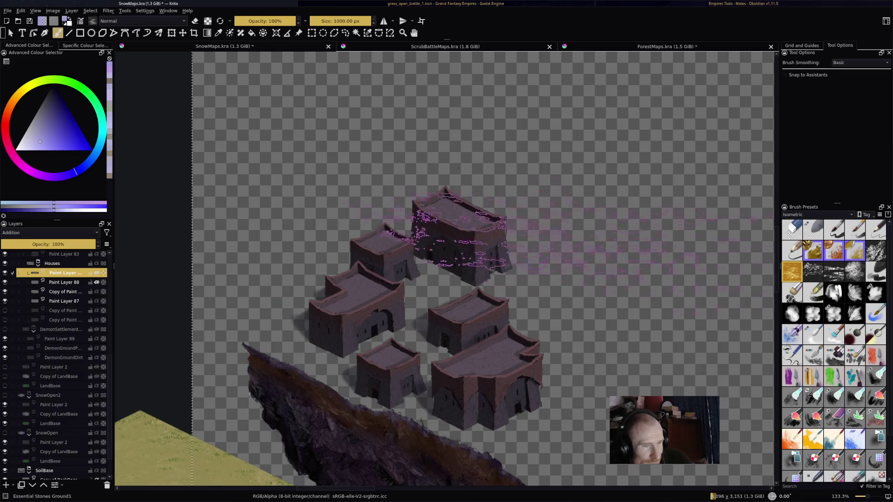
Step: Try white-lavender snow with a flat oil pastel on the roofs, then undo it
key("slash")
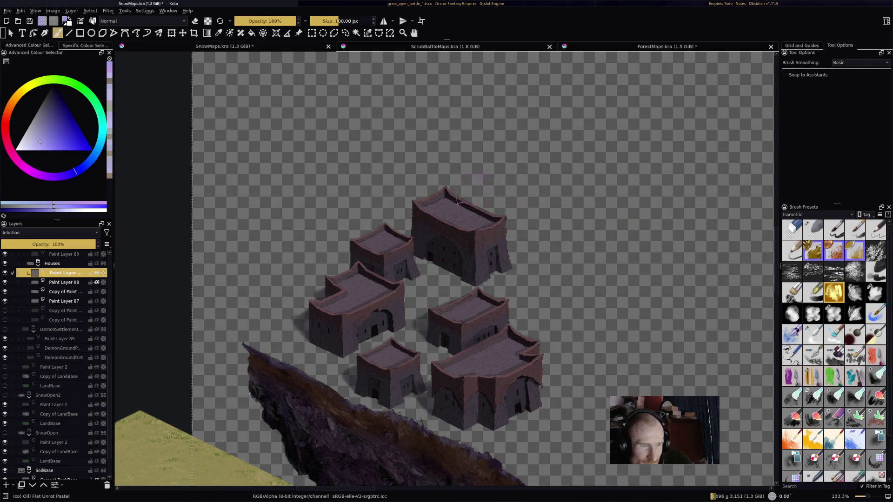
mouse_move(456, 200)
left_mouse_down()
mouse_move(493, 223)
mouse_move(440, 200)
mouse_move(465, 219)
mouse_move(483, 217)
left_mouse_up()
mouse_move(495, 265)
left_mouse_down()
mouse_move(441, 247)
mouse_move(444, 279)
mouse_move(458, 254)
left_mouse_up()
key("ctrl+z")
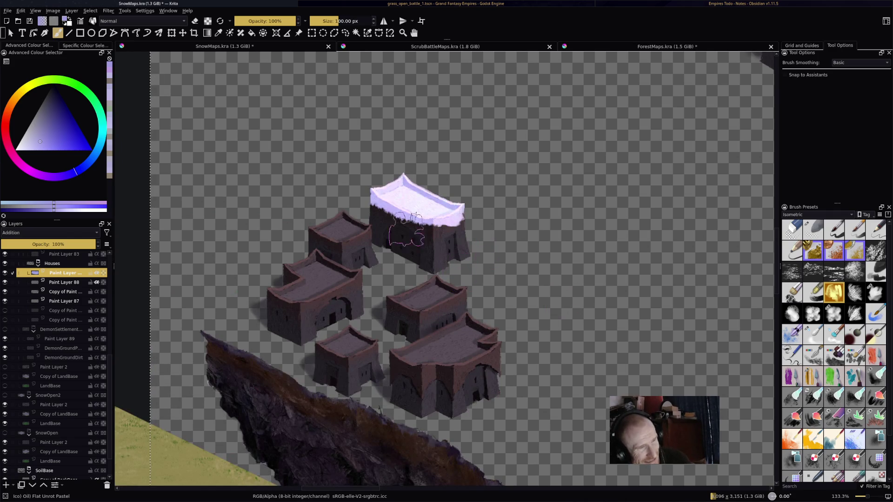
left_click(388, 221)
mouse_move(388, 220)
left_mouse_down()
mouse_move(437, 247)
mouse_move(454, 305)
mouse_move(354, 242)
mouse_move(279, 305)
mouse_move(321, 326)
mouse_move(354, 367)
mouse_move(418, 395)
mouse_move(523, 356)
mouse_move(486, 335)
left_mouse_up()
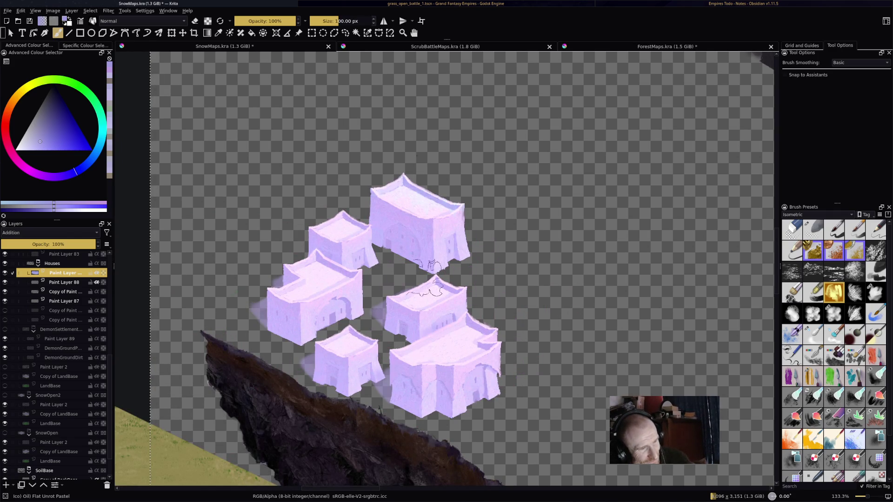
scroll(567, 267, "down", 3)
key("ctrl+z")
key("ctrl+z")
key("ctrl+z")
scroll(526, 260, "up", 5)
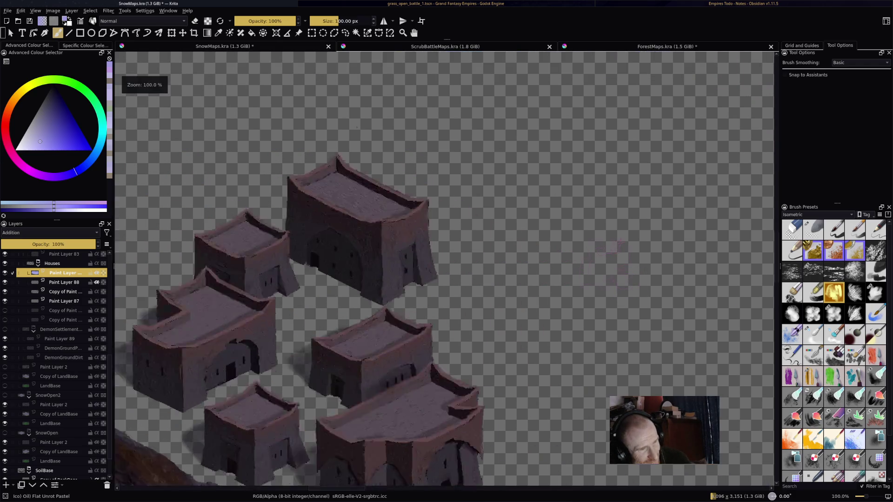
left_click_drag(463, 201, 572, 155)
Step: Paint bright lavender snow across the big house's roof peak with the Hard Grain Pastel preset
key("slash")
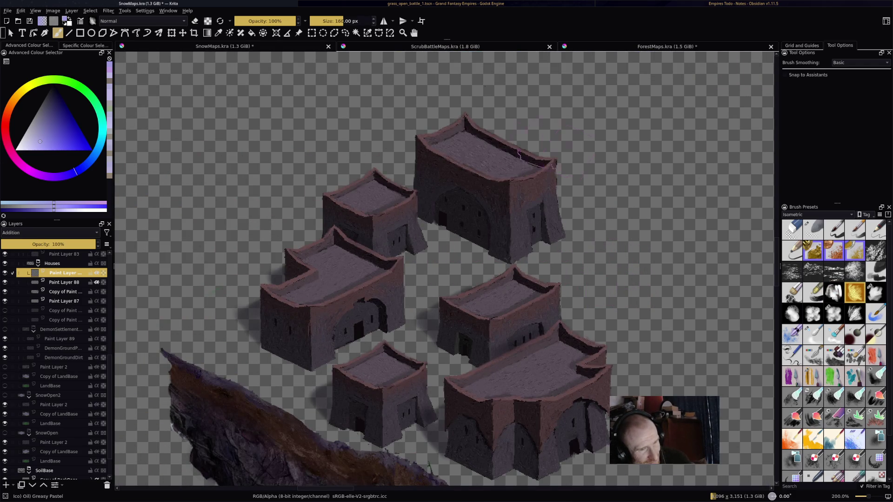
mouse_move(465, 149)
left_mouse_down()
mouse_move(516, 154)
mouse_move(496, 163)
mouse_move(517, 189)
left_mouse_up()
scroll(518, 190, "up", 2)
key("ctrl+z")
key("ctrl+z")
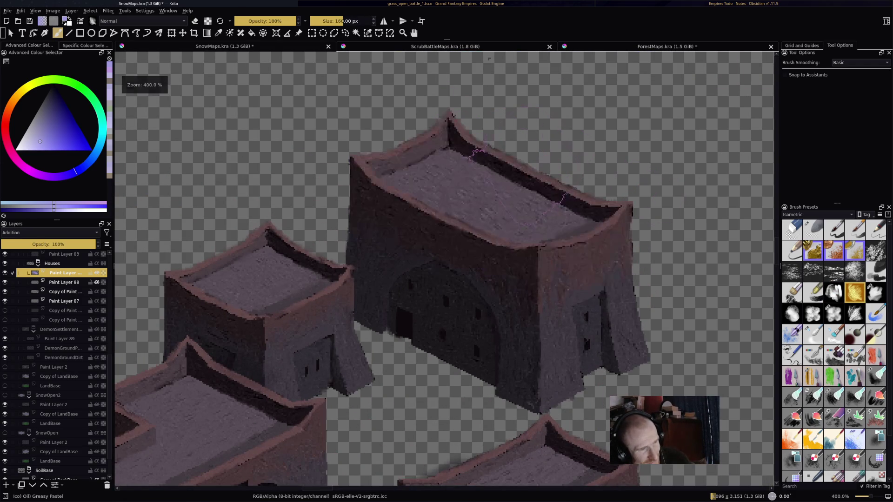
key("slash")
left_click_drag(465, 279, 488, 256)
key("ctrl+z")
mouse_move(409, 149)
left_mouse_down()
mouse_move(461, 138)
mouse_move(619, 211)
mouse_move(567, 260)
mouse_move(547, 253)
mouse_move(572, 219)
mouse_move(418, 160)
mouse_move(388, 164)
mouse_move(521, 251)
mouse_move(386, 200)
mouse_move(489, 244)
mouse_move(549, 249)
left_mouse_up()
Step: Make the DemonSettlement group, LandBase and Copy of LandBase layers visible again
scroll(549, 246, "down", 5)
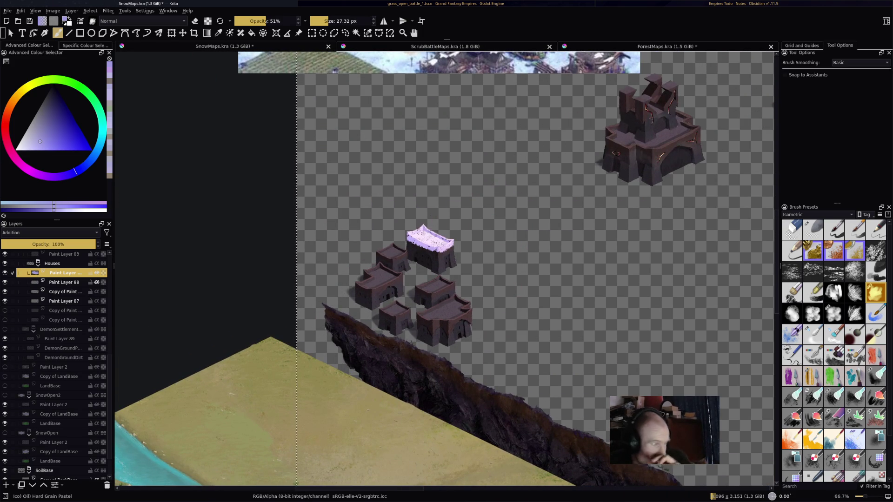
mouse_move(51, 329)
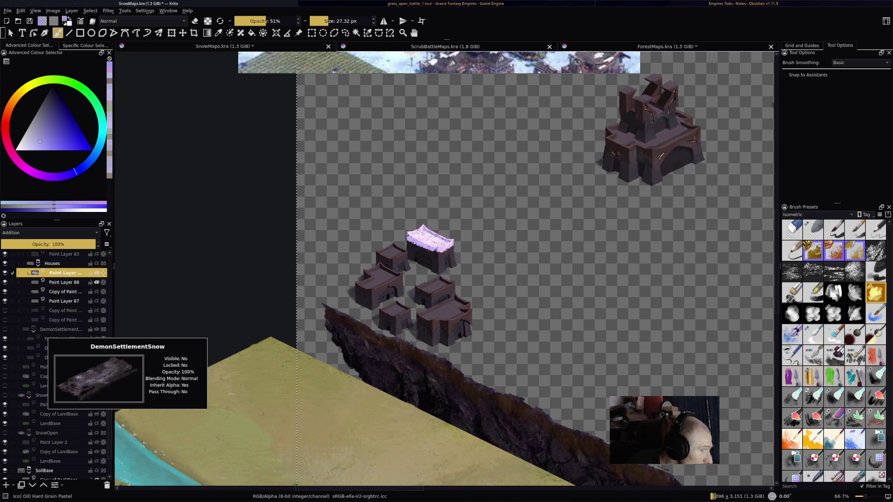
left_click(5, 330)
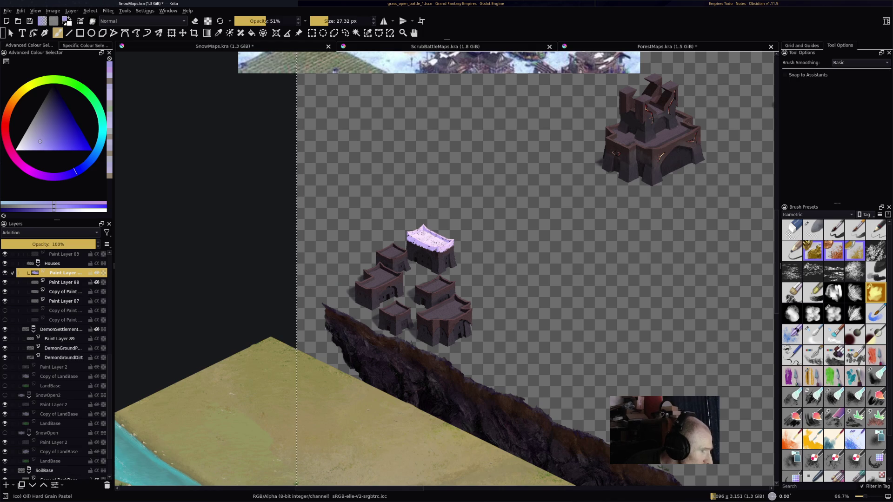
scroll(56, 363, "up", 3)
scroll(55, 362, "up", 4)
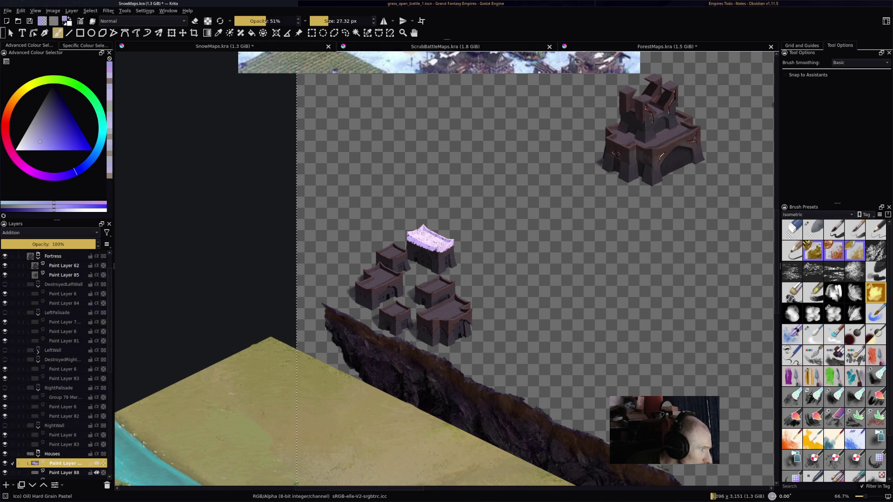
scroll(56, 363, "down", 8)
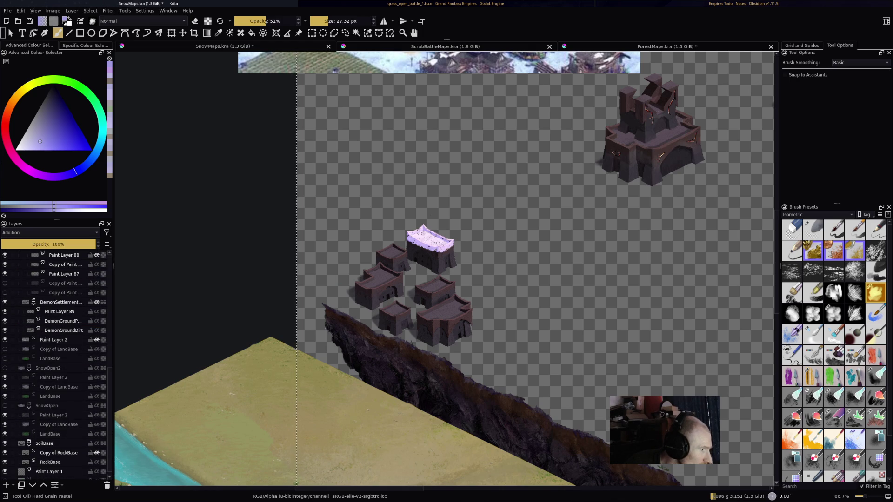
left_click(5, 359)
left_click(4, 349)
Step: Toggle the ground and DemonSettlement layers off and back on to compare the snowy houses
scroll(531, 324, "up", 1)
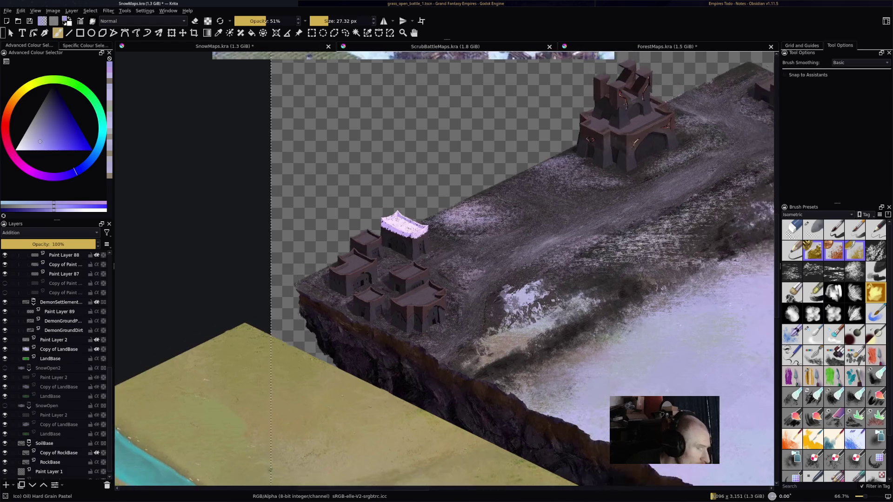
scroll(428, 234, "up", 2)
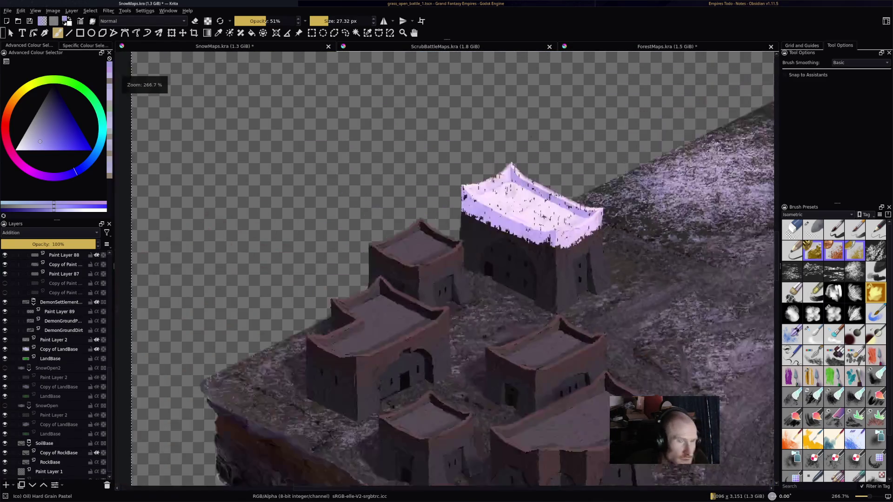
scroll(535, 148, "down", 3)
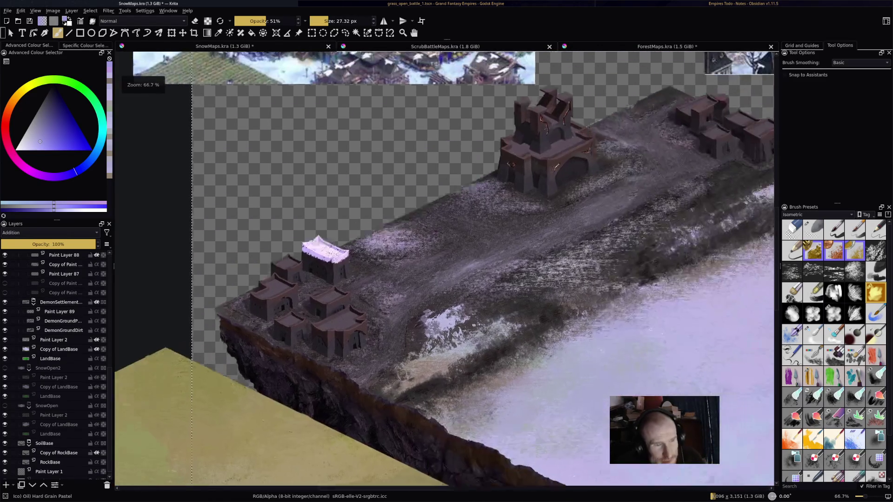
scroll(463, 179, "up", 3)
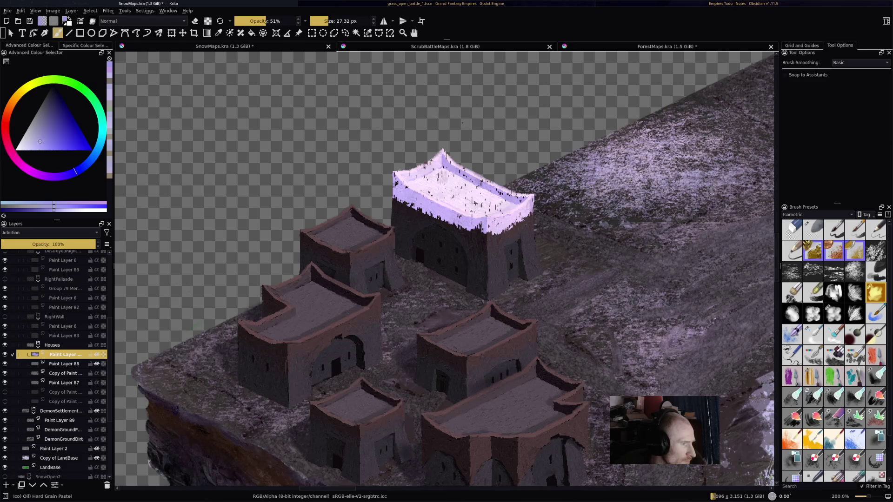
left_click_drag(4, 467, 4, 448)
left_click(4, 411)
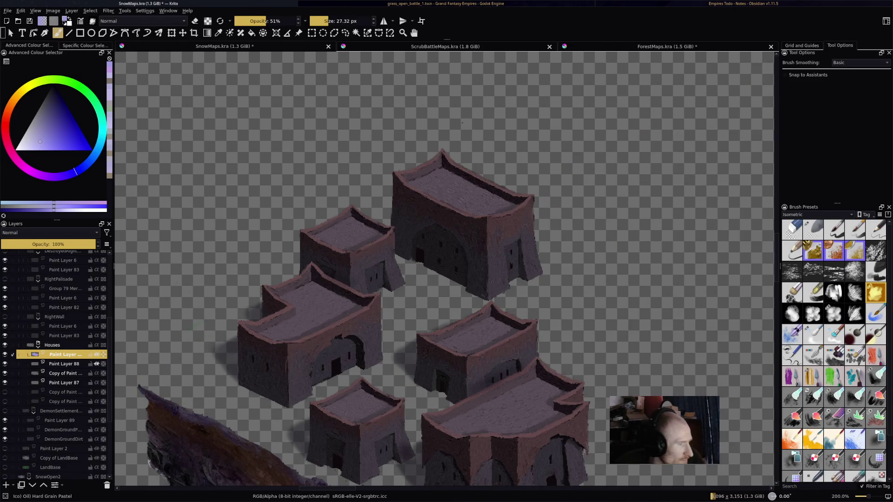
left_click(5, 411)
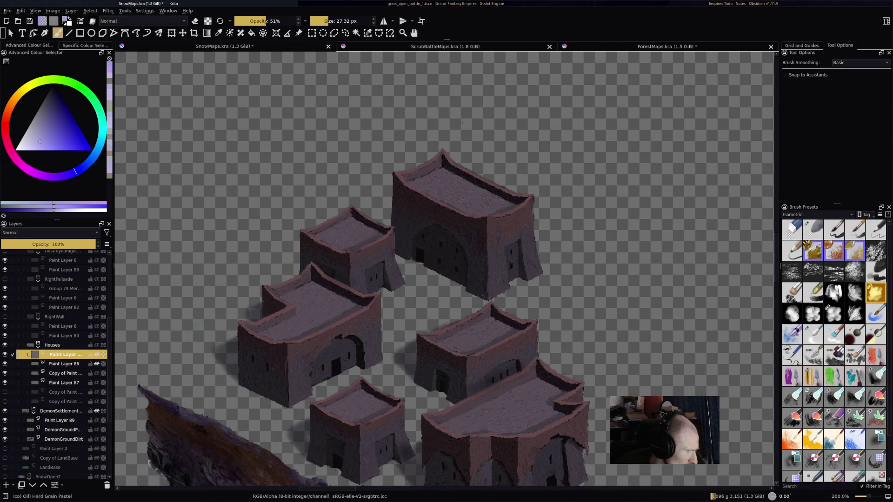
scroll(56, 362, "down", 4)
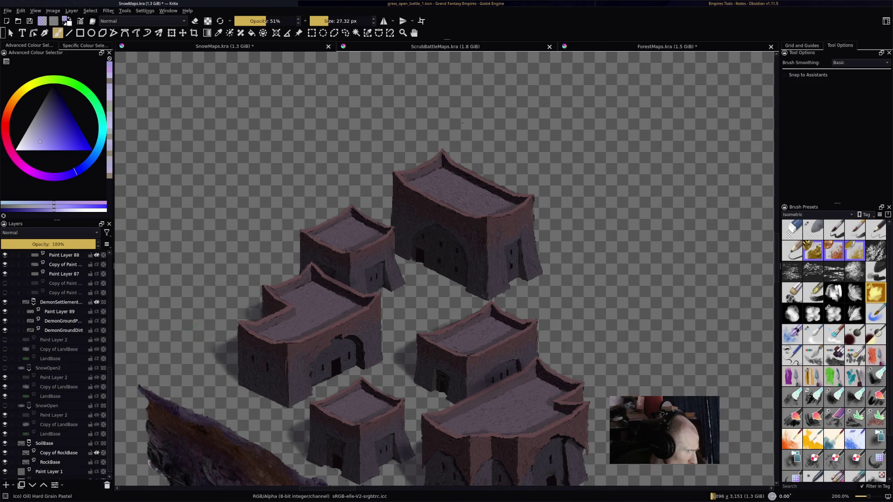
left_click_drag(5, 359, 4, 349)
Step: Zoom out to 50% and save SnowMaps.kra
scroll(476, 250, "down", 5)
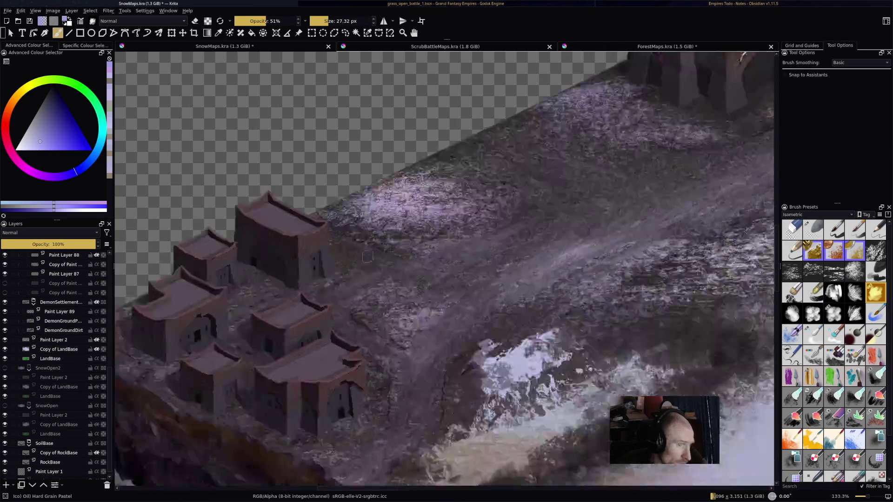
key("ctrl+s")
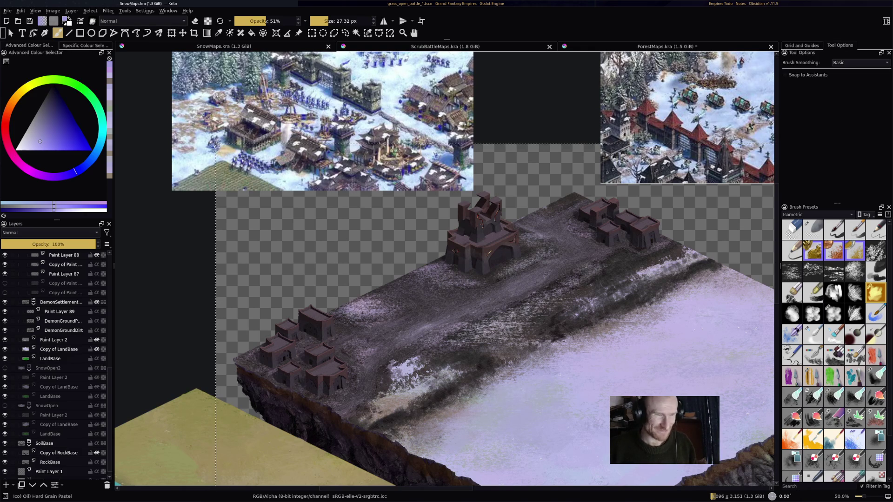
left_click_drag(445, 271, 478, 246)
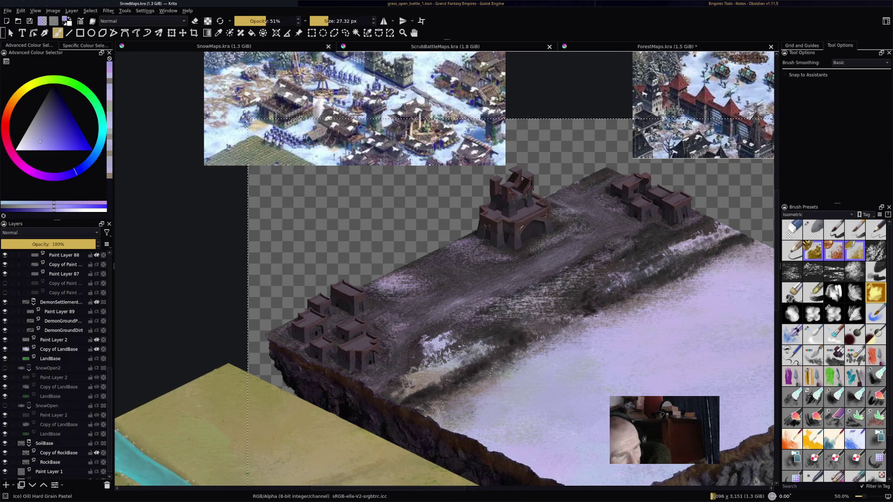
Step: Zoom in on the snowy cliff edge, zoom back out, and add a new paint layer above Paint Layer 88
key("plus")
key("plus")
key("plus")
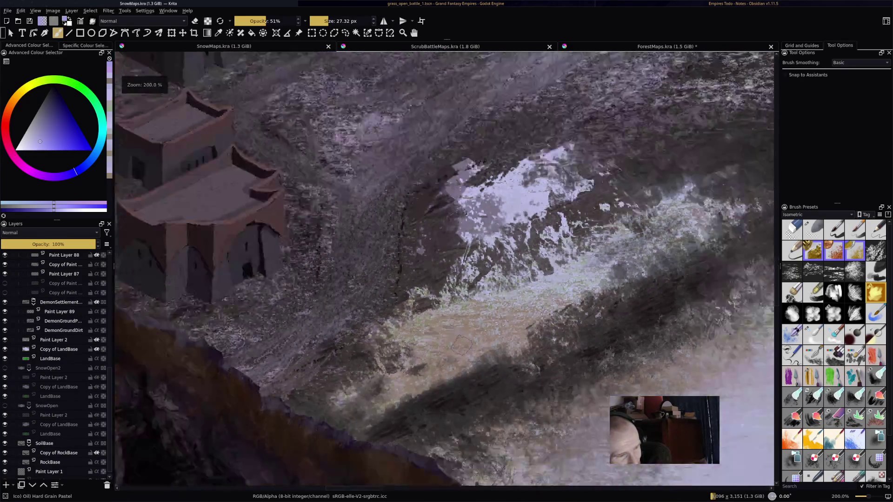
key("minus")
key("minus")
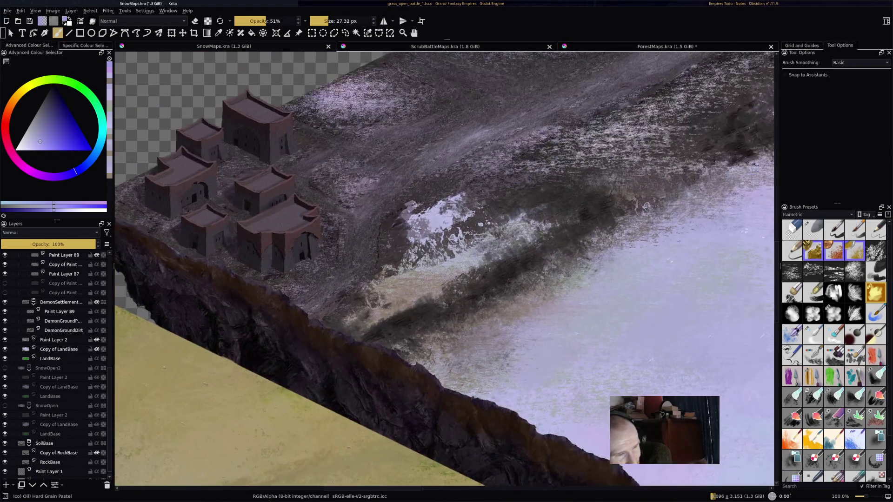
key("minus")
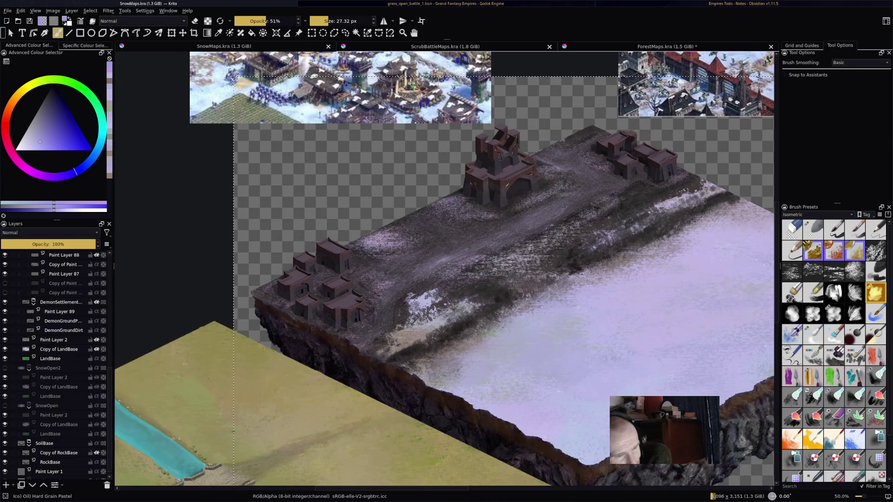
key("Insert")
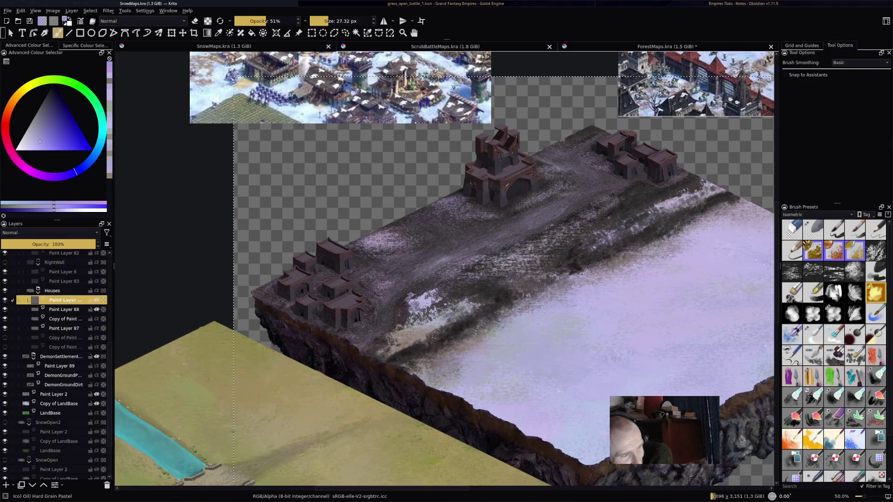
Step: Show the RightWall group and LeftWall layer, then pick the RGBA Glaze brush 01 preset
scroll(56, 363, "up", 4)
left_click(5, 372)
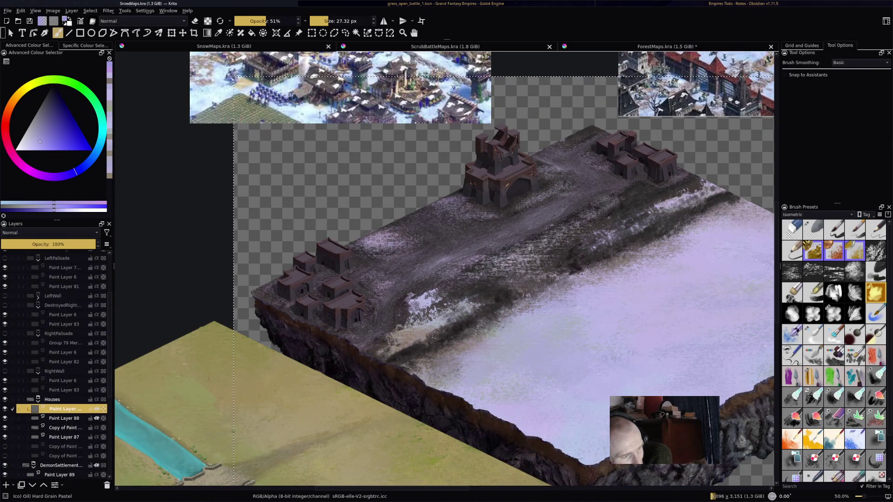
left_click(55, 296, "ctrl")
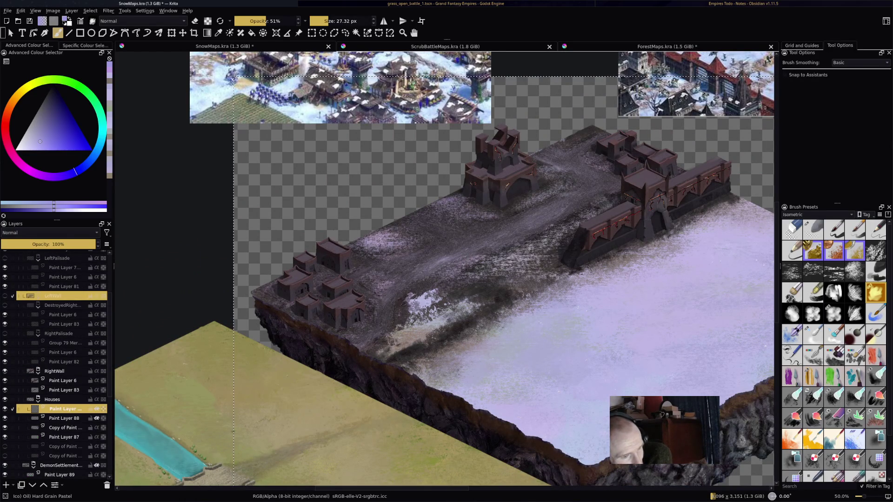
left_click(5, 296)
scroll(516, 331, "up", 2)
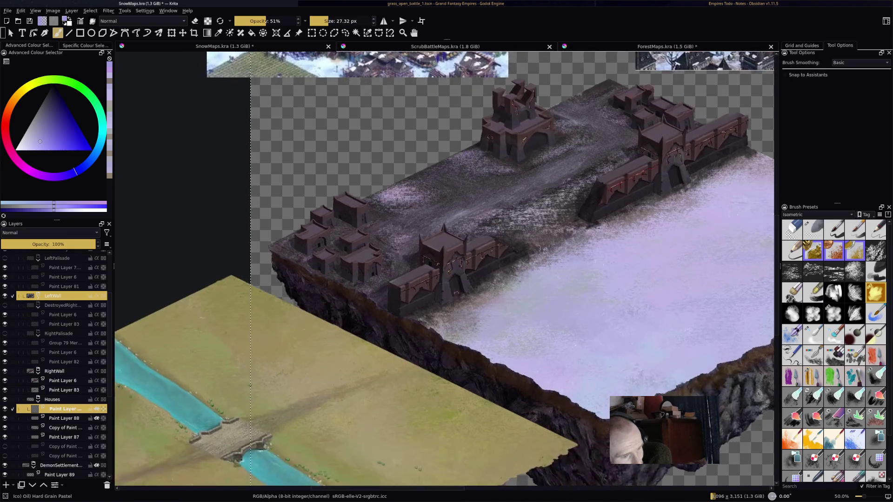
scroll(516, 331, "down", 3)
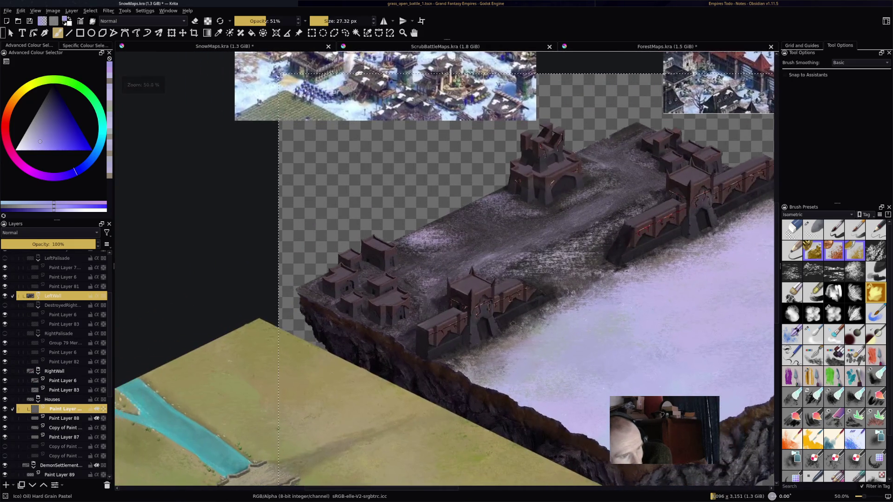
scroll(407, 335, "up", 2)
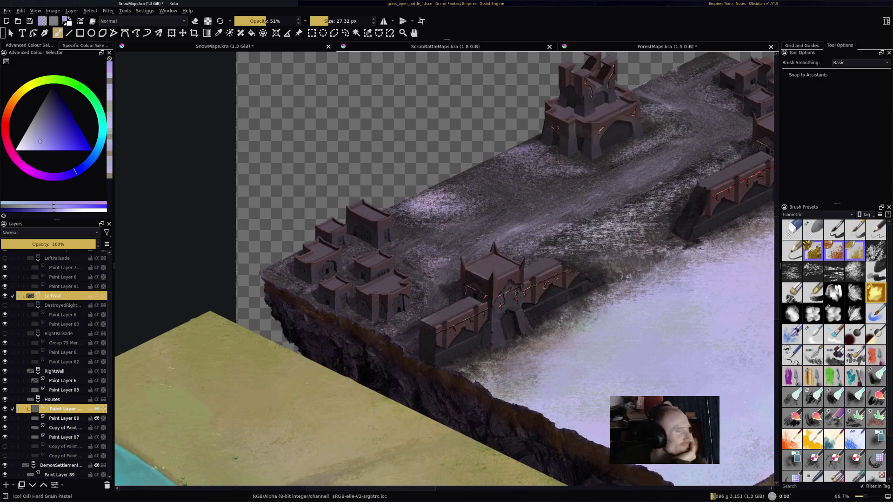
left_click_drag(512, 331, 530, 314)
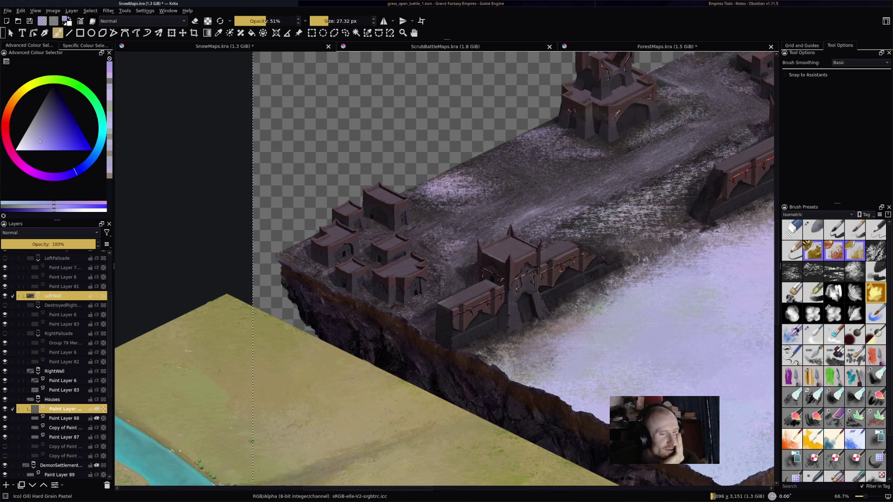
left_click(834, 437)
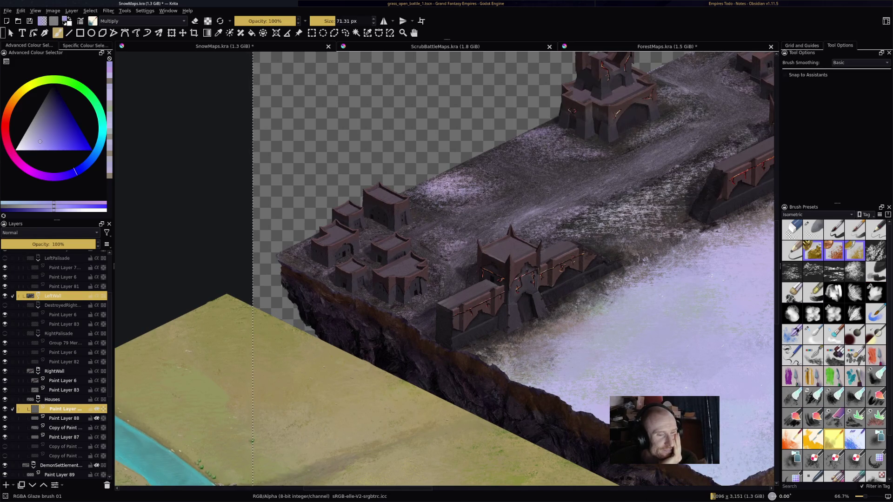
scroll(365, 197, "up", 4)
mouse_move(367, 207)
left_mouse_down()
mouse_move(382, 186)
mouse_move(400, 228)
left_mouse_up()
scroll(377, 195, "up", 2)
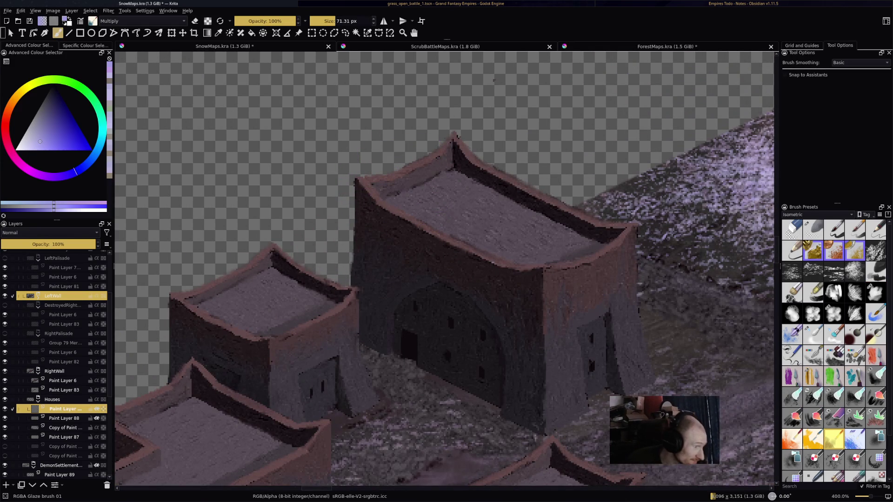
mouse_move(454, 139)
left_mouse_down()
mouse_move(388, 190)
mouse_move(493, 186)
mouse_move(576, 242)
mouse_move(456, 209)
mouse_move(542, 285)
left_mouse_up()
key("ctrl+z")
key("ctrl+z")
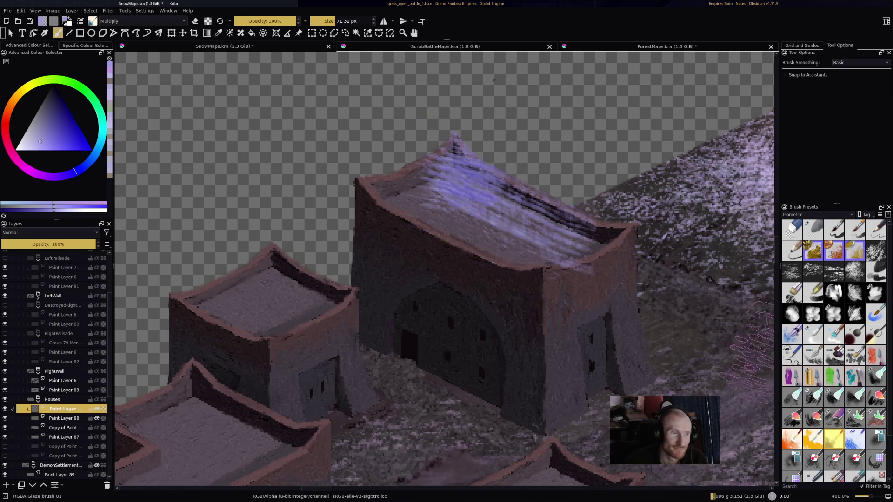
key("ctrl+z")
key("ctrl+z")
key("ctrl+z")
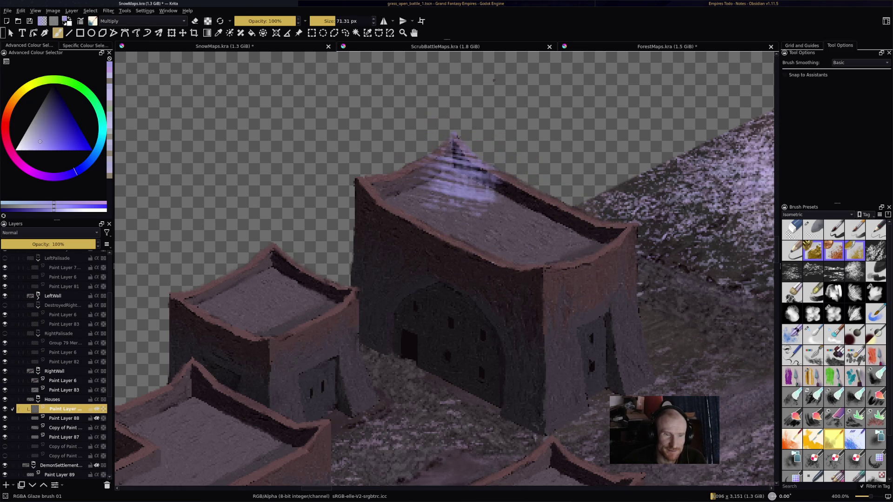
left_click(813, 271)
mouse_move(439, 155)
left_mouse_down()
mouse_move(458, 235)
mouse_move(369, 159)
mouse_move(586, 242)
left_mouse_up()
key("ctrl+z")
key("ctrl+z")
key("ctrl+z")
left_click(333, 21)
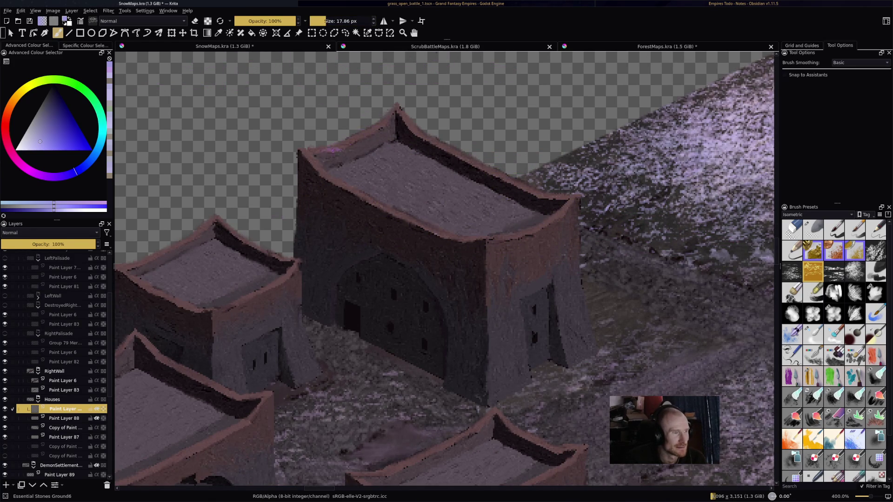
left_click_drag(326, 21, 335, 21)
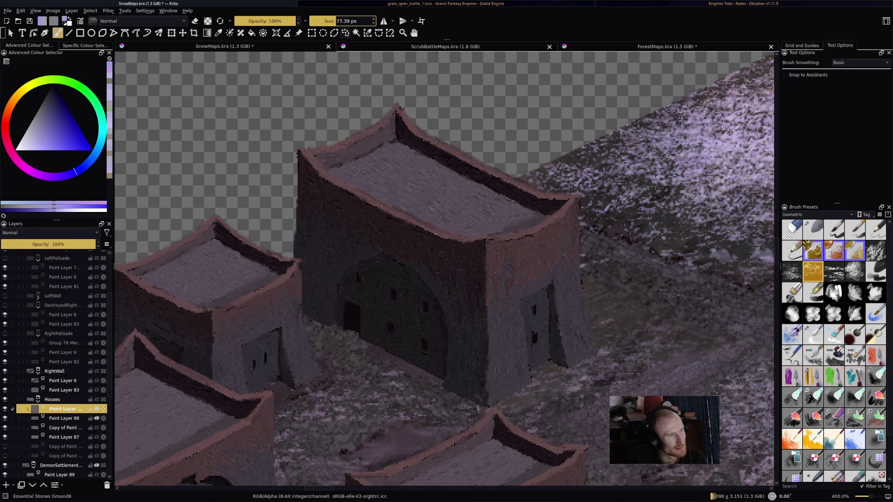
mouse_move(393, 116)
left_mouse_down()
mouse_move(340, 137)
mouse_move(398, 115)
mouse_move(379, 137)
mouse_move(325, 149)
mouse_move(367, 138)
mouse_move(395, 114)
mouse_move(370, 132)
mouse_move(400, 116)
mouse_move(465, 186)
left_mouse_up()
mouse_move(400, 137)
left_mouse_down()
mouse_move(446, 191)
mouse_move(403, 128)
left_mouse_up()
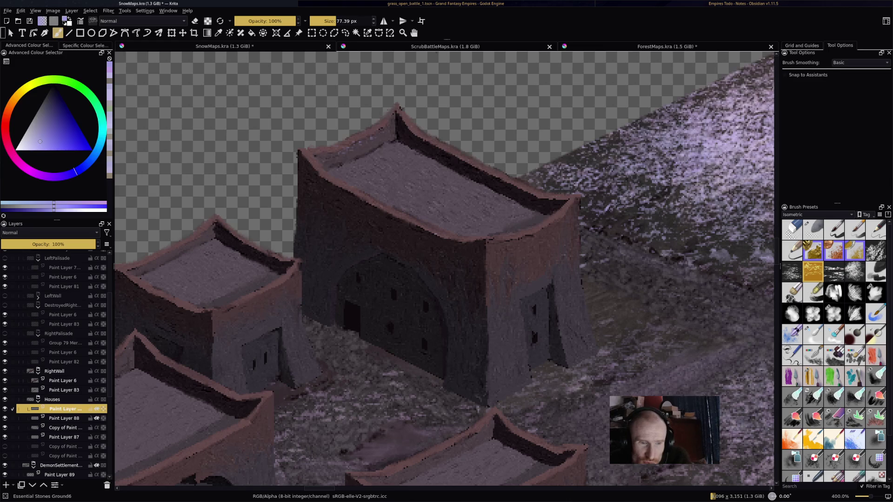
left_click(855, 355)
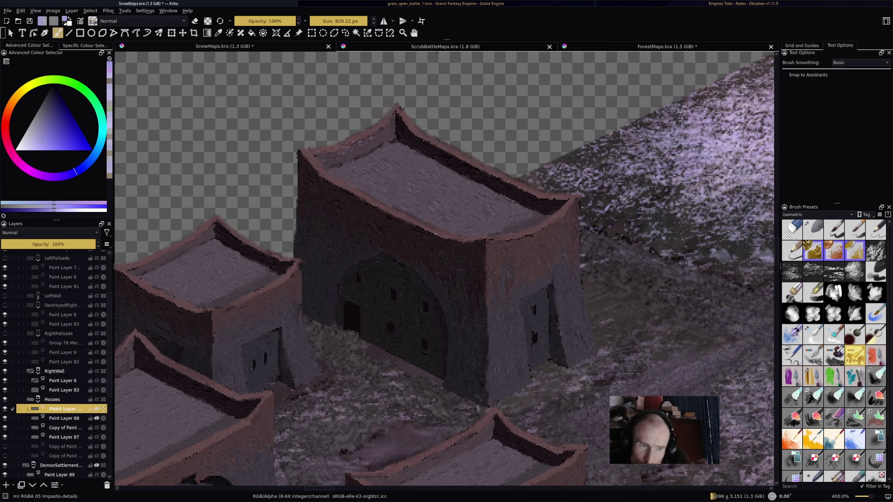
left_click(813, 272)
mouse_move(302, 191)
left_mouse_down()
mouse_move(505, 233)
mouse_move(419, 202)
left_mouse_up()
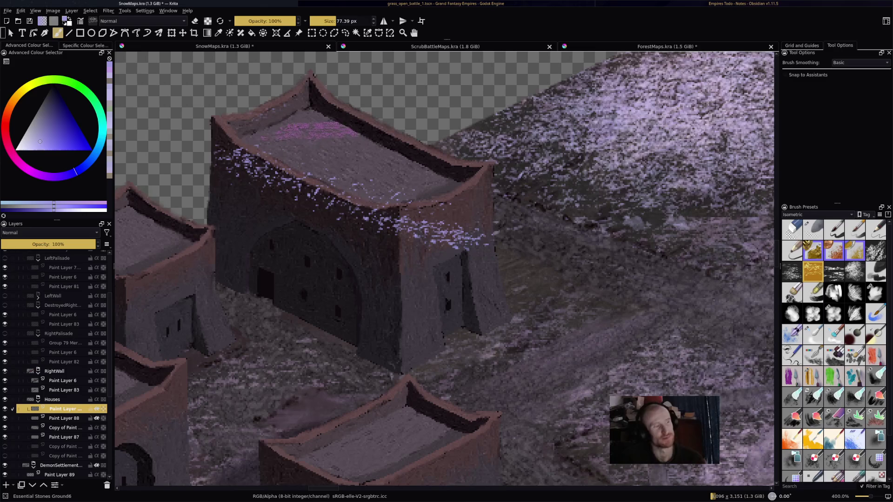
key("ctrl+z")
mouse_move(302, 132)
left_mouse_down()
mouse_move(316, 128)
mouse_move(321, 153)
mouse_move(409, 177)
mouse_move(339, 135)
mouse_move(298, 123)
mouse_move(314, 187)
mouse_move(445, 184)
left_mouse_up()
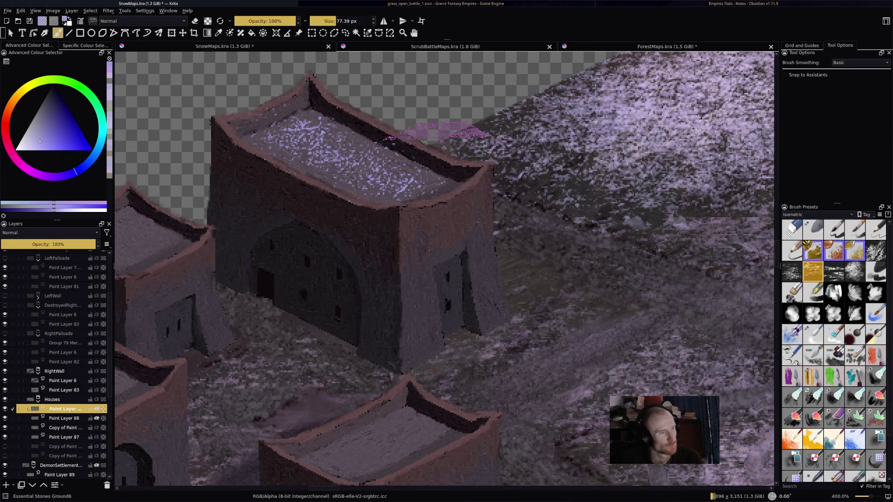
scroll(437, 132, "down", 5)
scroll(401, 213, "up", 3)
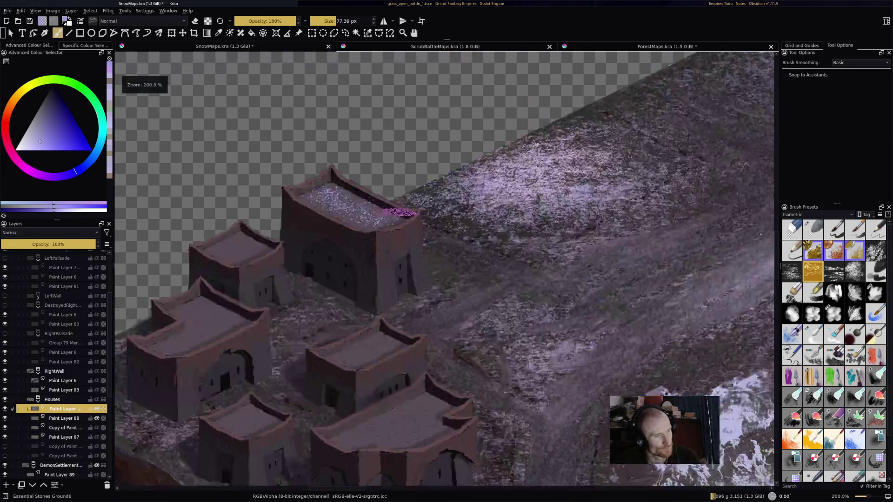
scroll(391, 216, "up", 2)
key("ctrl+z")
key("ctrl+z")
key("ctrl+z")
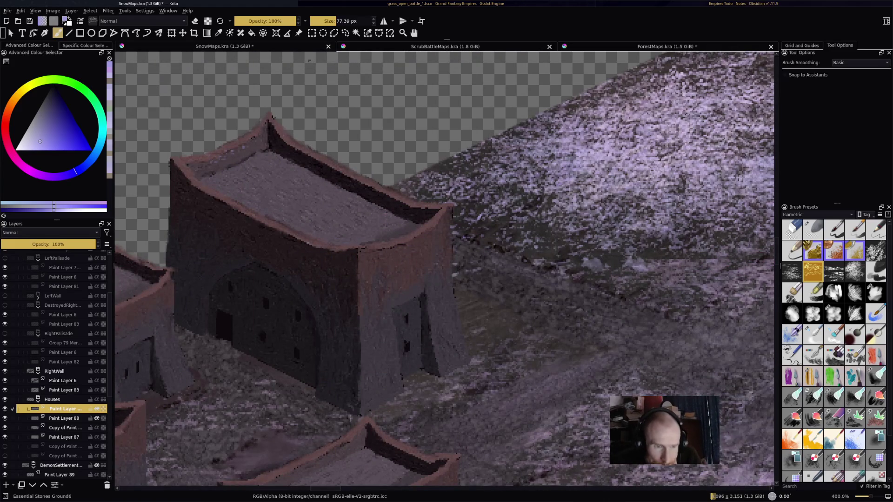
Step: Remove the metallic foil patch from the house roof, then try a Rust stroke and undo it
mouse_move(331, 193)
left_mouse_down()
mouse_move(489, 233)
mouse_move(488, 246)
mouse_move(535, 265)
left_mouse_up()
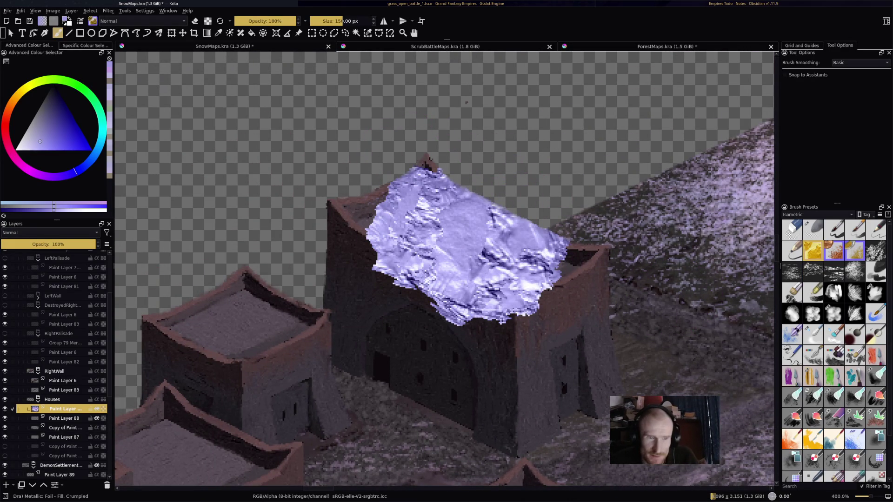
key("ctrl+z")
left_click(813, 251)
mouse_move(441, 223)
left_mouse_down()
mouse_move(503, 209)
mouse_move(535, 232)
left_mouse_up()
key("ctrl+z")
Step: Test the Metallic Powder - Dust brush on the roof with several strokes, undoing each one
left_click(834, 251)
mouse_move(441, 196)
left_mouse_down()
mouse_move(409, 270)
mouse_move(512, 210)
mouse_move(674, 302)
left_mouse_up()
key("ctrl+z")
mouse_move(382, 195)
left_mouse_down()
mouse_move(414, 289)
mouse_move(535, 210)
left_mouse_up()
key("ctrl+z")
left_click_drag(343, 21, 324, 21)
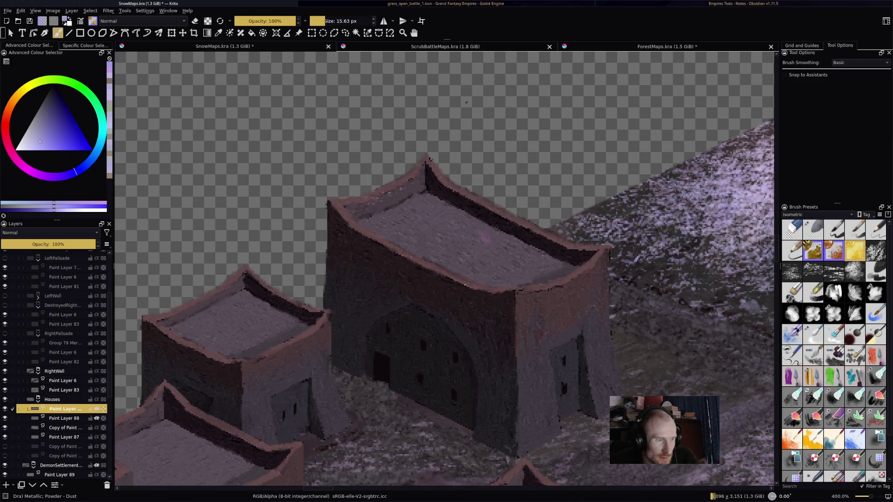
left_click_drag(479, 238, 455, 217)
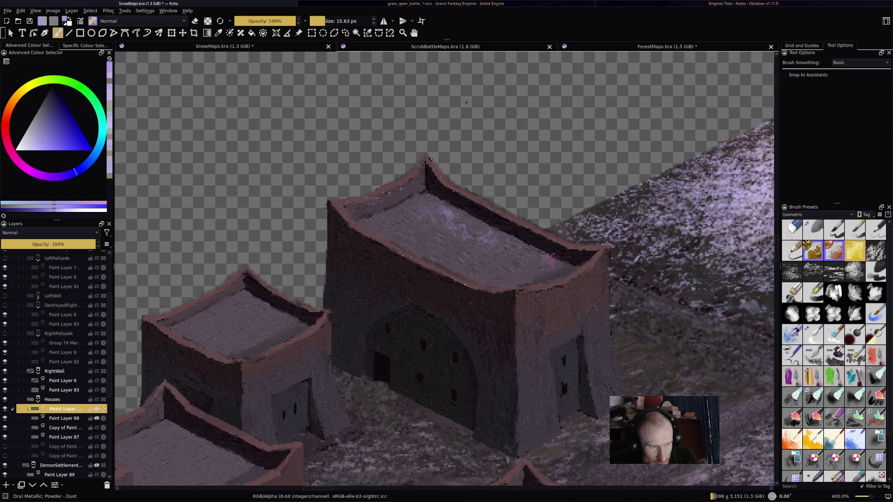
key("ctrl+z")
Step: Test the Terrain Pastel brush, clear all trial snow from the roof, and show the layer's blending modes
left_click(855, 314)
mouse_move(432, 242)
left_mouse_down()
mouse_move(512, 228)
mouse_move(446, 232)
mouse_move(419, 209)
mouse_move(496, 261)
left_mouse_up()
key("ctrl+z")
key("ctrl+z")
key("ctrl+z")
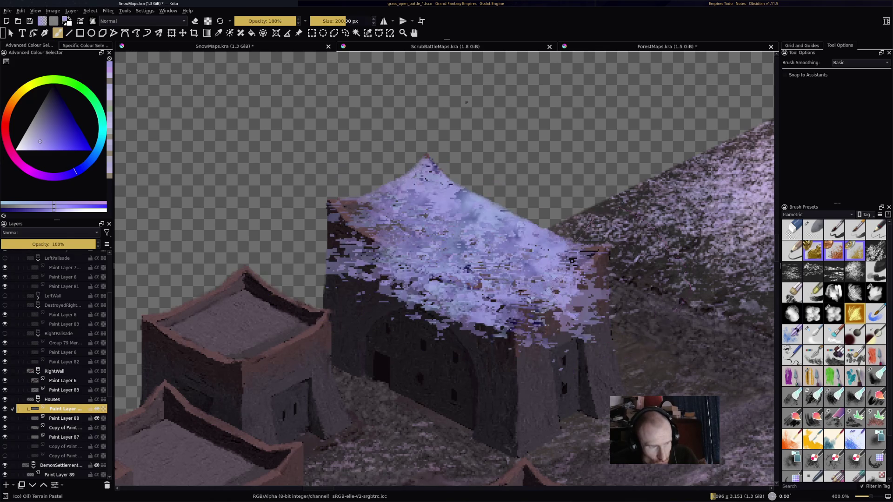
key("ctrl+z")
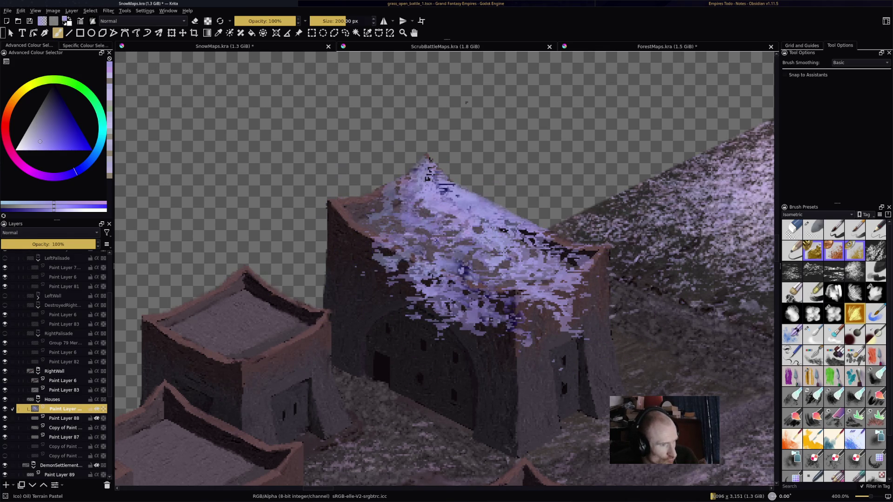
key("ctrl+z")
left_click(49, 232)
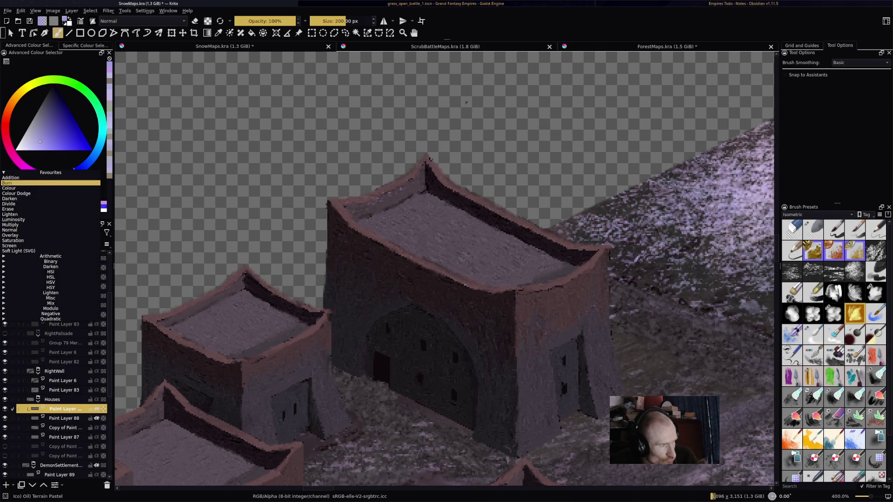
Step: Set the layer blending to Addition, test and undo a pastel stroke, then pick Drychalk at lower opacity
left_click(51, 182)
mouse_move(418, 223)
left_mouse_down()
mouse_move(484, 234)
mouse_move(535, 288)
left_mouse_up()
key("ctrl+z")
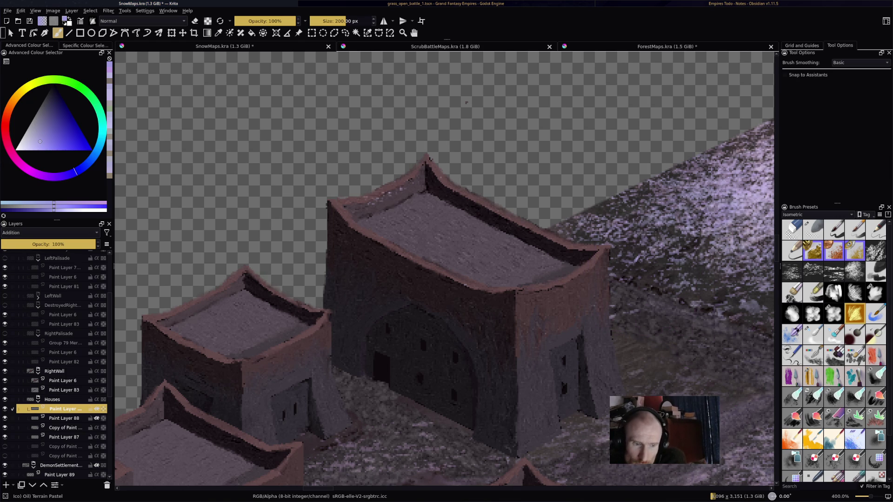
key("slash")
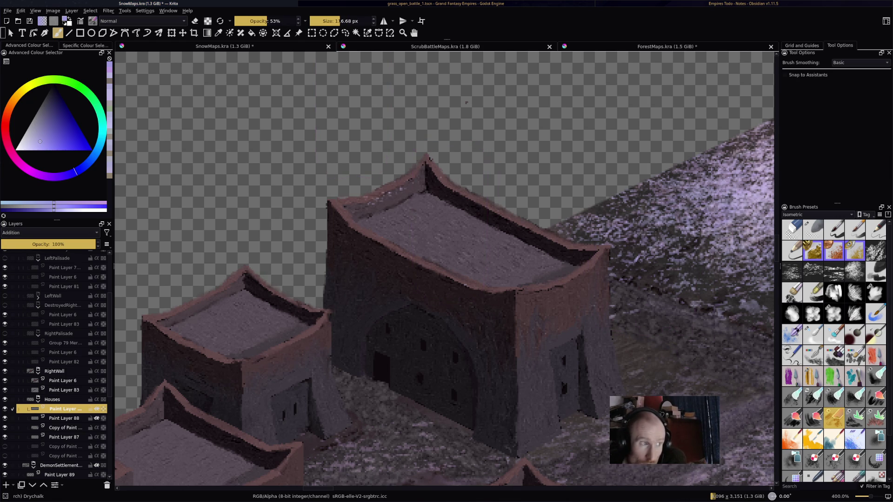
Step: Shrink the Drychalk brush to about 23 px and paint pale snow across the large roof
left_click_drag(338, 21, 327, 21)
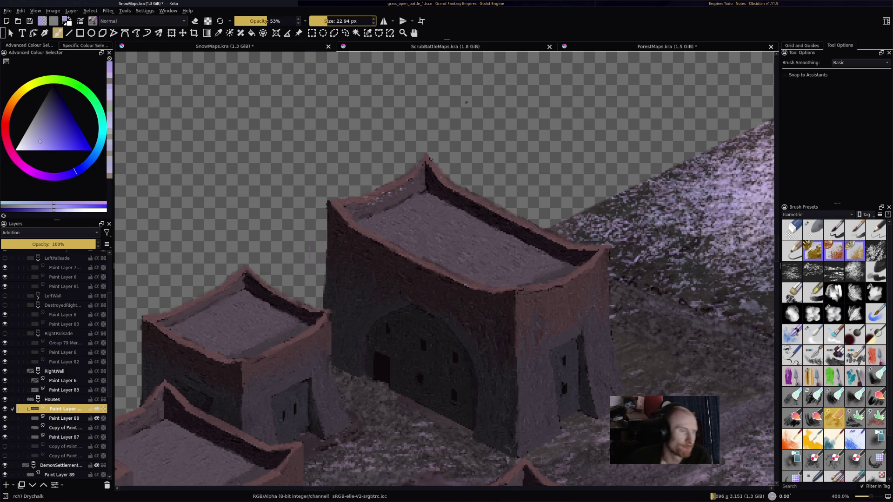
mouse_move(391, 225)
left_mouse_down()
mouse_move(416, 216)
mouse_move(374, 230)
mouse_move(442, 227)
mouse_move(482, 257)
mouse_move(565, 268)
left_mouse_up()
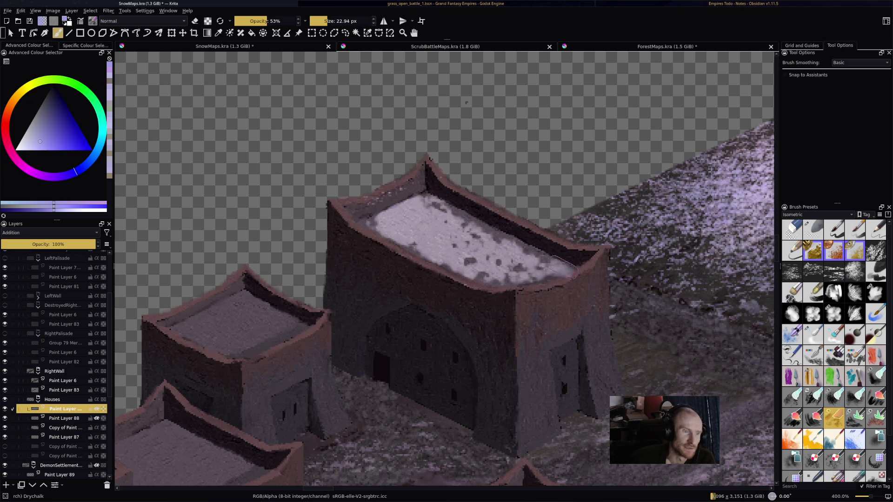
left_click_drag(489, 244, 431, 204)
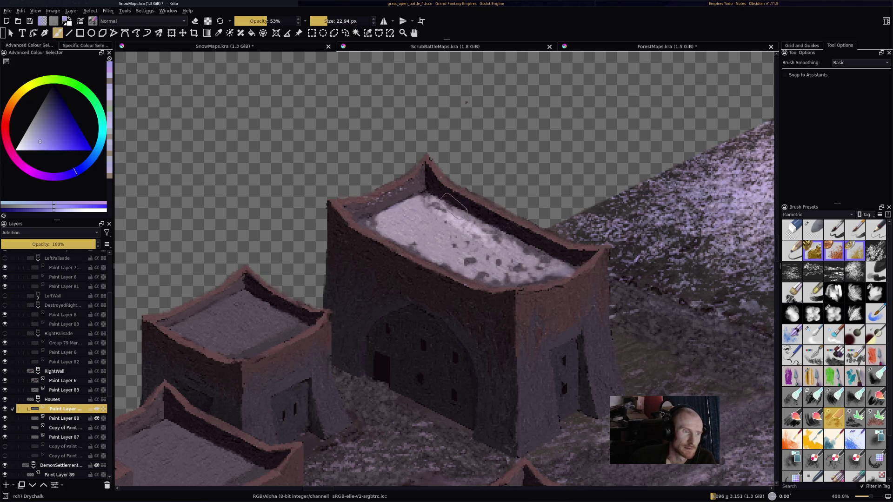
mouse_move(430, 173)
left_mouse_down()
mouse_move(448, 166)
mouse_move(463, 191)
mouse_move(516, 226)
mouse_move(568, 235)
left_mouse_up()
Step: Dust the large roof's right and left ridges and its front eaves with pale snow
left_click_drag(500, 215, 588, 256)
left_click_drag(527, 224, 607, 254)
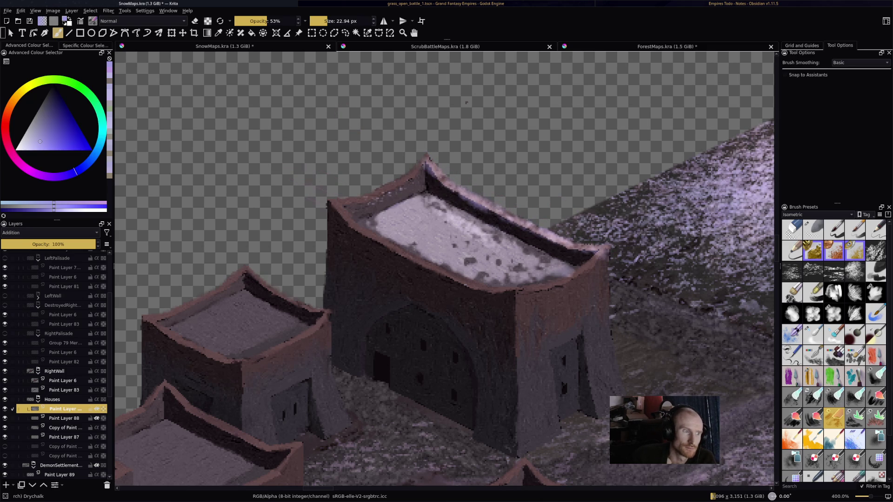
mouse_move(338, 203)
left_mouse_down()
mouse_move(410, 177)
mouse_move(423, 162)
mouse_move(417, 170)
left_mouse_up()
mouse_move(331, 212)
left_mouse_down()
mouse_move(419, 262)
mouse_move(520, 295)
left_mouse_up()
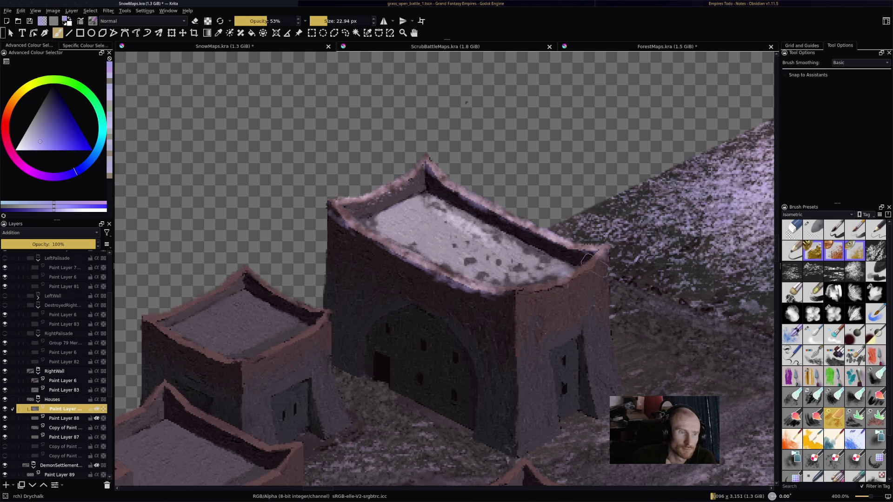
left_click_drag(605, 266, 498, 297)
left_click_drag(605, 254, 584, 291)
mouse_move(509, 303)
left_mouse_down()
mouse_move(539, 313)
mouse_move(511, 300)
mouse_move(526, 321)
mouse_move(558, 334)
mouse_move(600, 279)
mouse_move(605, 311)
left_mouse_up()
scroll(353, 318, "down", 3)
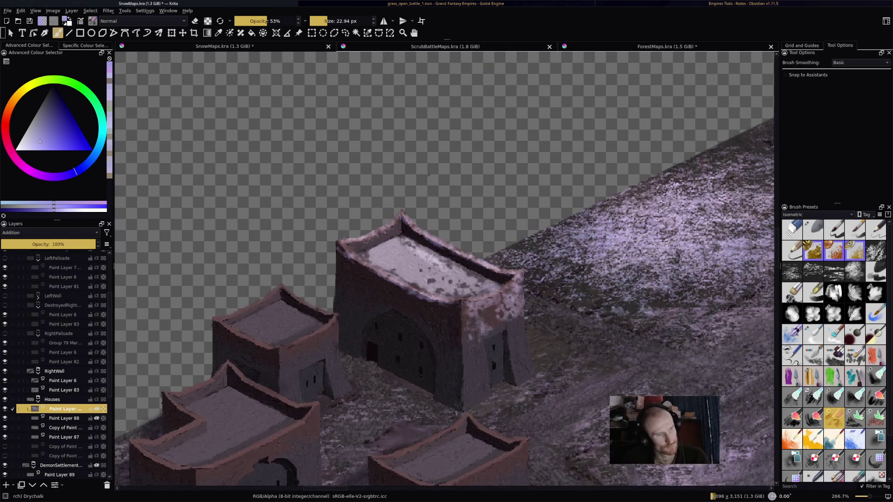
Step: Erase stray snow from the large house's front wall and shrink the brush to 6 px
key("e")
mouse_move(470, 307)
left_mouse_down()
mouse_move(516, 298)
mouse_move(510, 326)
mouse_move(484, 342)
left_mouse_up()
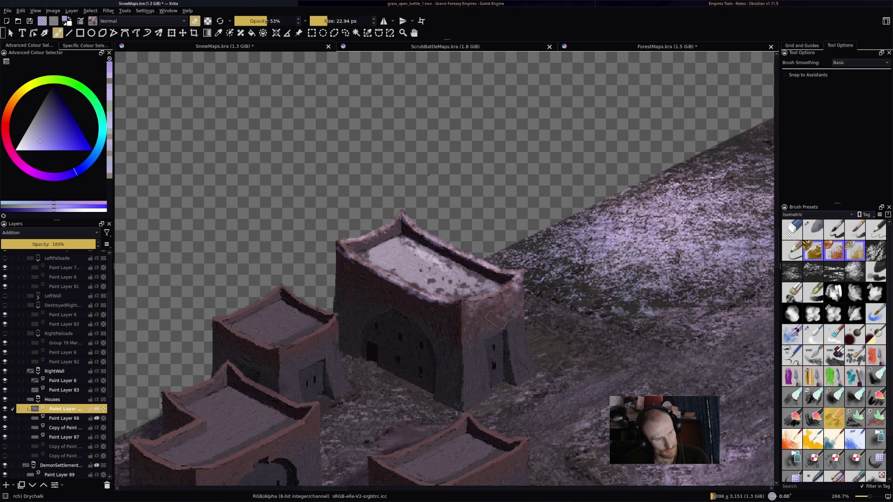
left_click_drag(528, 289, 515, 292)
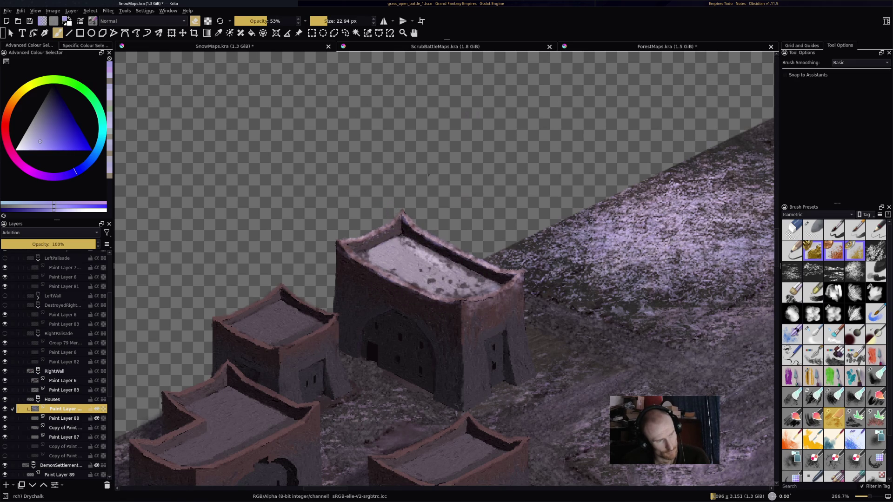
key("bracketleft")
key("bracketleft")
key("bracketleft")
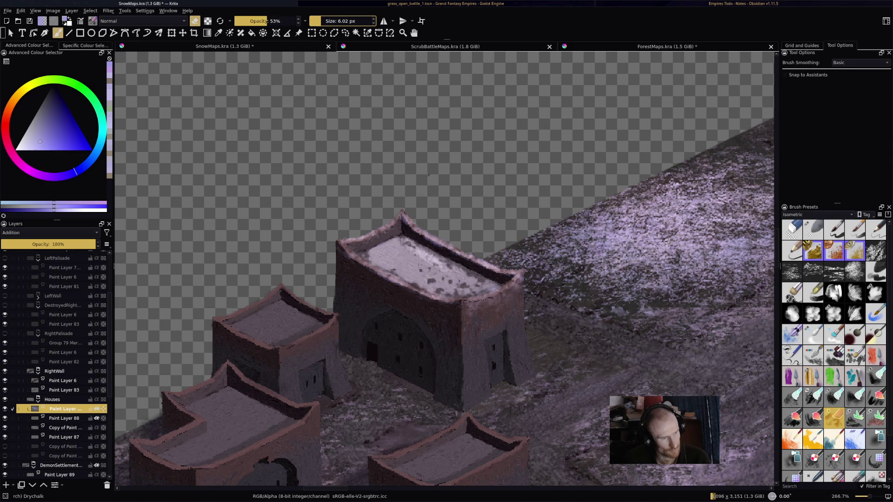
key("e")
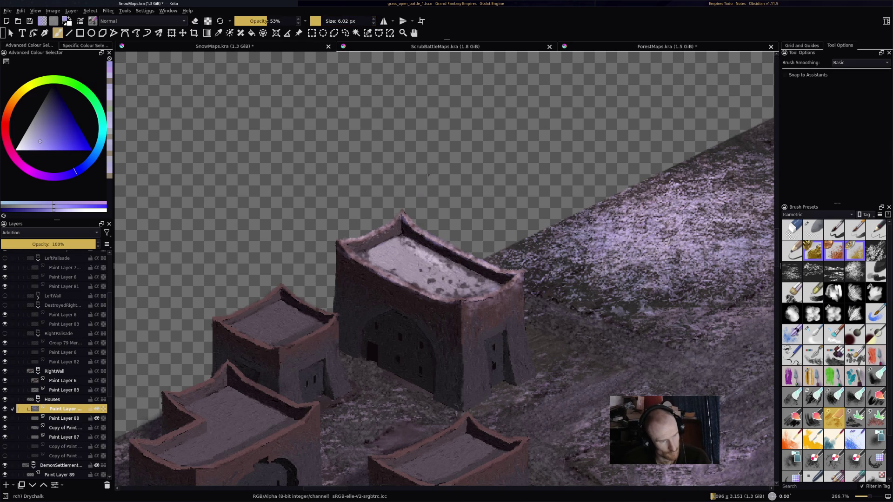
Step: Paint fine snow highlights along the large roof's right corner, right edge, peak and left edge
left_click_drag(488, 296, 507, 289)
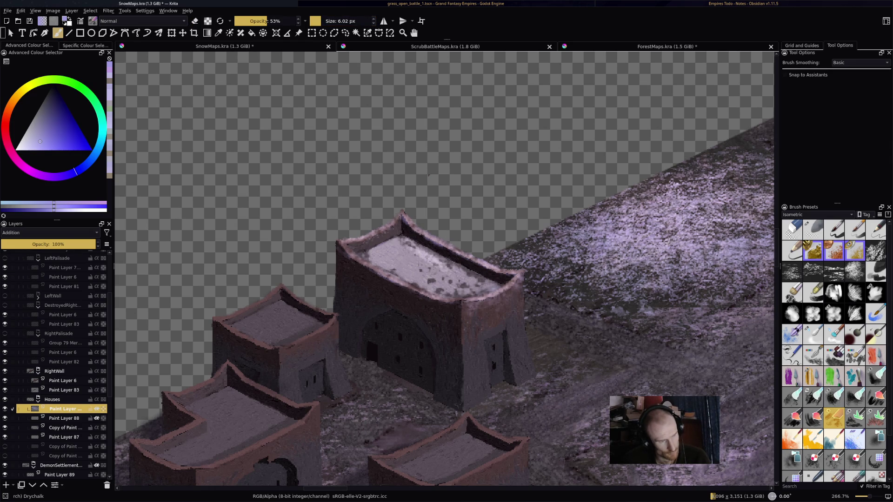
left_click_drag(458, 251, 477, 260)
left_click_drag(441, 240, 474, 259)
left_click_drag(439, 241, 462, 252)
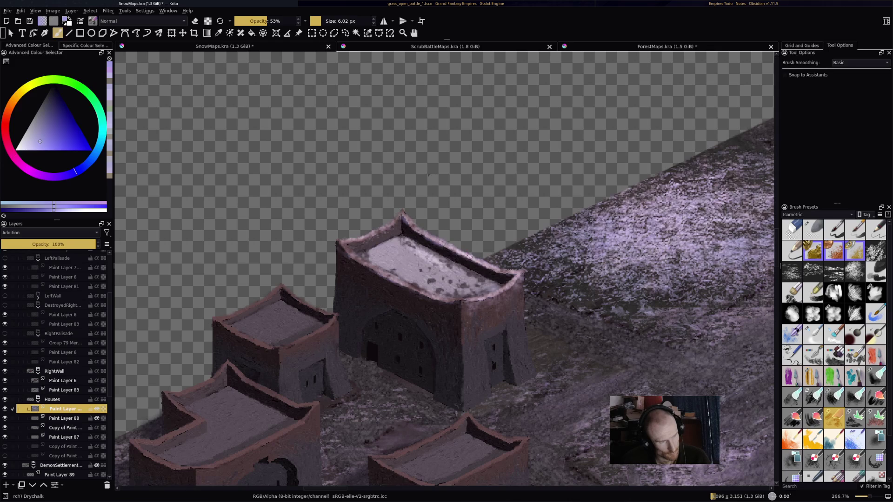
left_click_drag(403, 210, 414, 225)
mouse_move(336, 243)
left_mouse_down()
mouse_move(371, 269)
mouse_move(452, 305)
left_mouse_up()
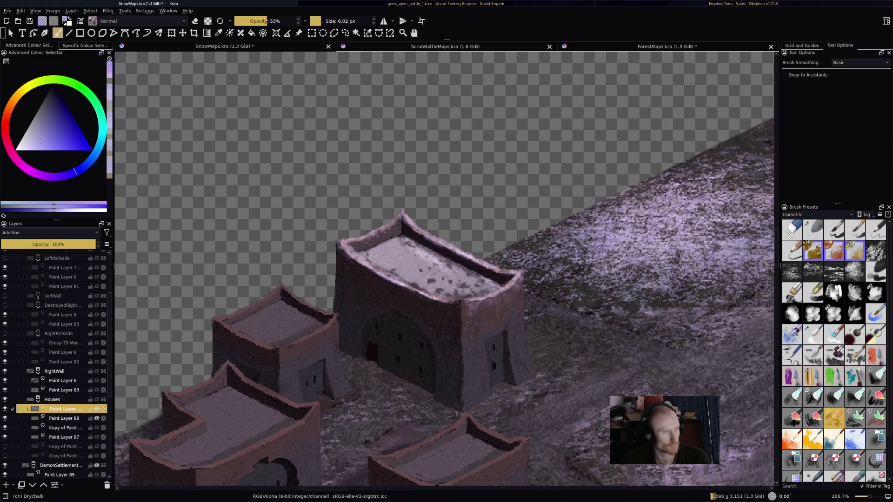
key("minus")
key("minus")
key("minus")
key("minus")
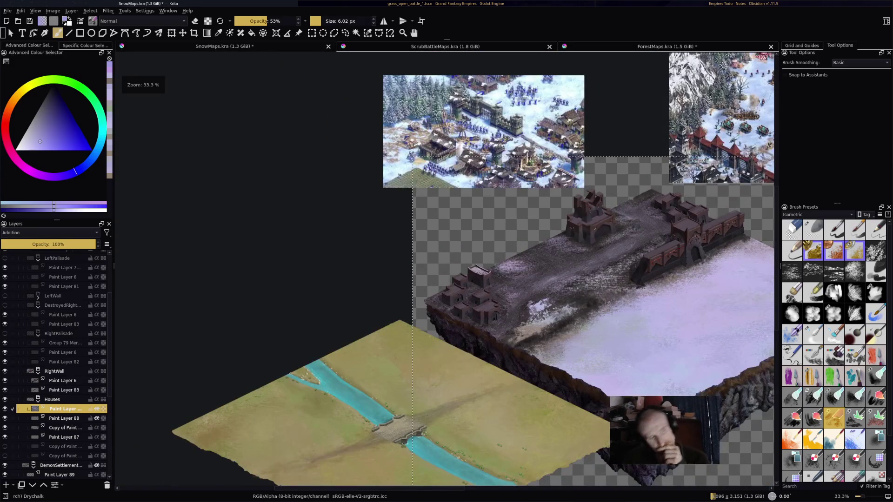
Step: Zoom to about 267% and centre the view on the small house beside the large one
key("plus")
key("plus")
key("plus")
left_click_drag(419, 279, 493, 266)
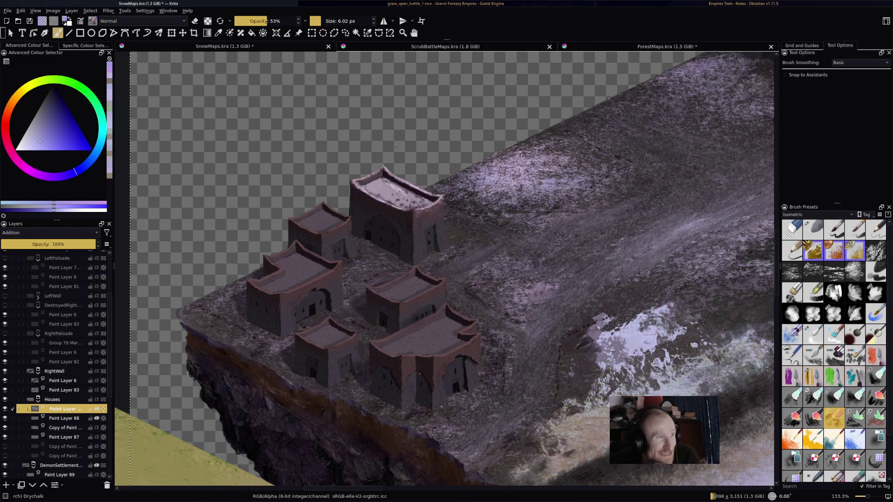
scroll(420, 366, "right", 3)
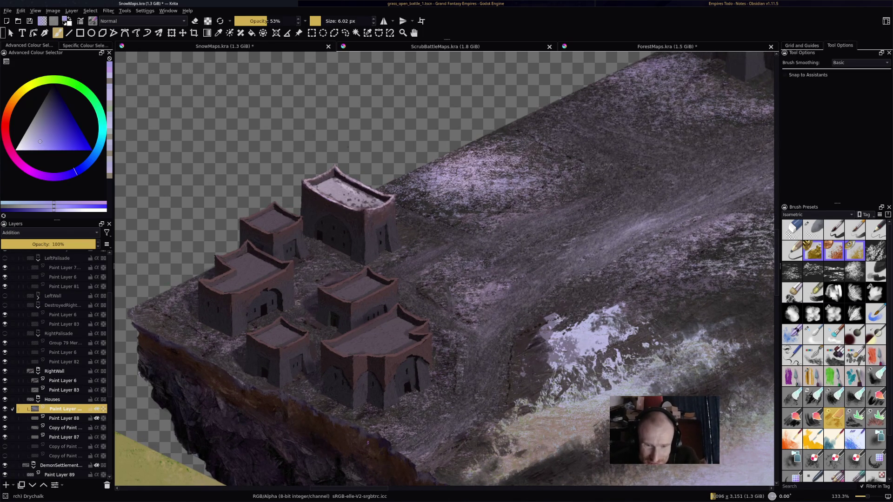
scroll(361, 452, "up", 5)
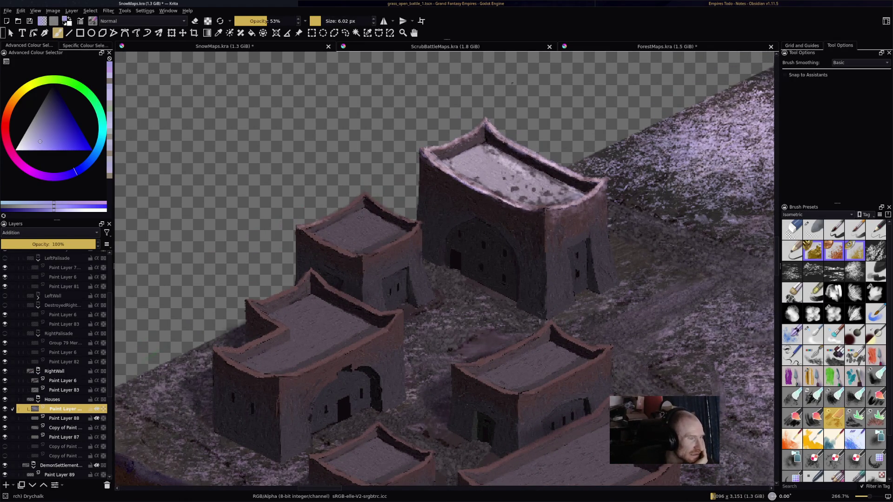
Step: Paint pale Drychalk snow along the small house's left, right and lower roof edges and across its roof
mouse_move(312, 225)
left_mouse_down()
mouse_move(366, 193)
mouse_move(297, 231)
left_mouse_up()
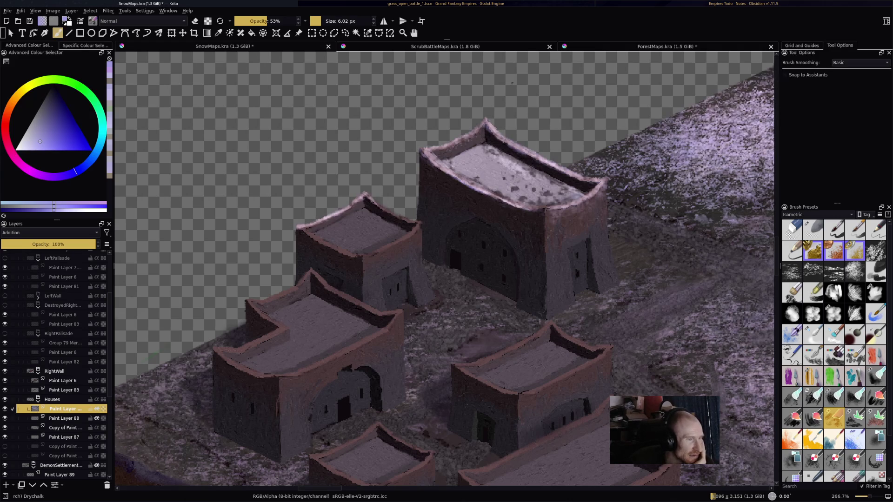
mouse_move(377, 207)
left_mouse_down()
mouse_move(418, 223)
mouse_move(365, 259)
left_mouse_up()
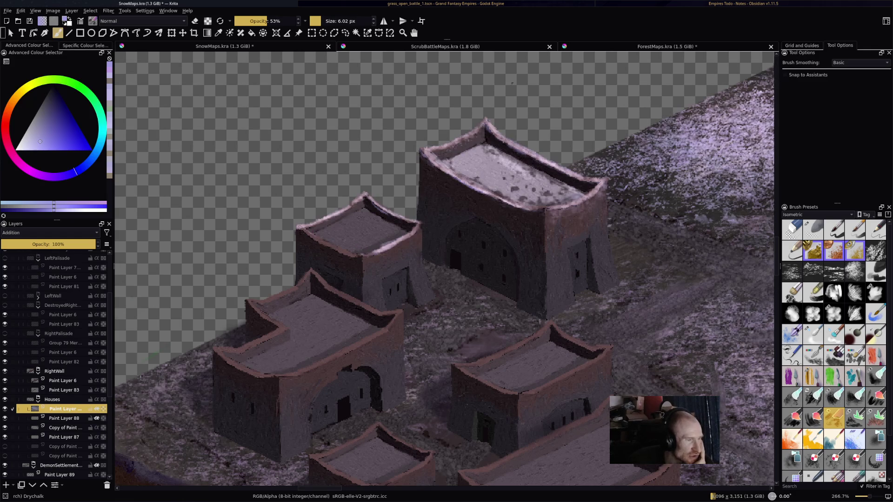
left_click_drag(310, 236, 358, 258)
mouse_move(322, 232)
left_mouse_down()
mouse_move(364, 209)
mouse_move(336, 233)
mouse_move(313, 237)
mouse_move(377, 221)
left_mouse_up()
mouse_move(336, 245)
left_mouse_down()
mouse_move(377, 223)
mouse_move(386, 241)
mouse_move(403, 233)
mouse_move(378, 218)
left_mouse_up()
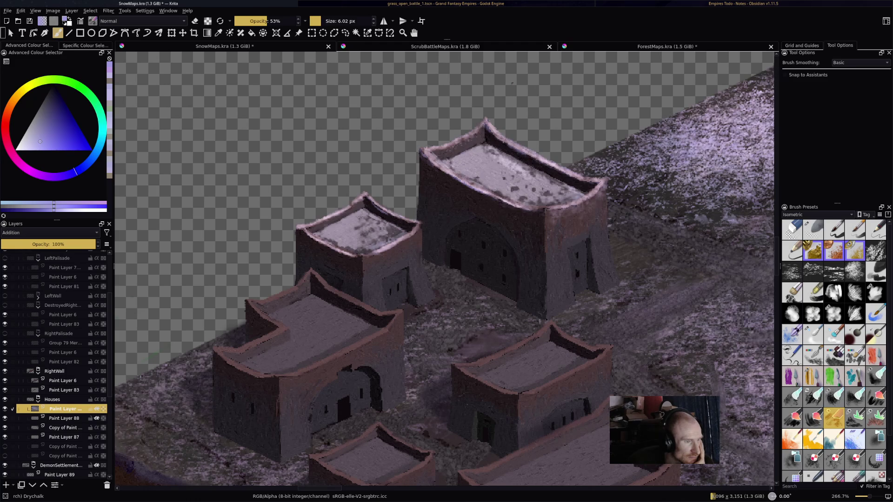
mouse_move(377, 242)
left_mouse_down()
mouse_move(400, 231)
mouse_move(393, 227)
mouse_move(396, 238)
mouse_move(359, 252)
mouse_move(318, 236)
left_mouse_up()
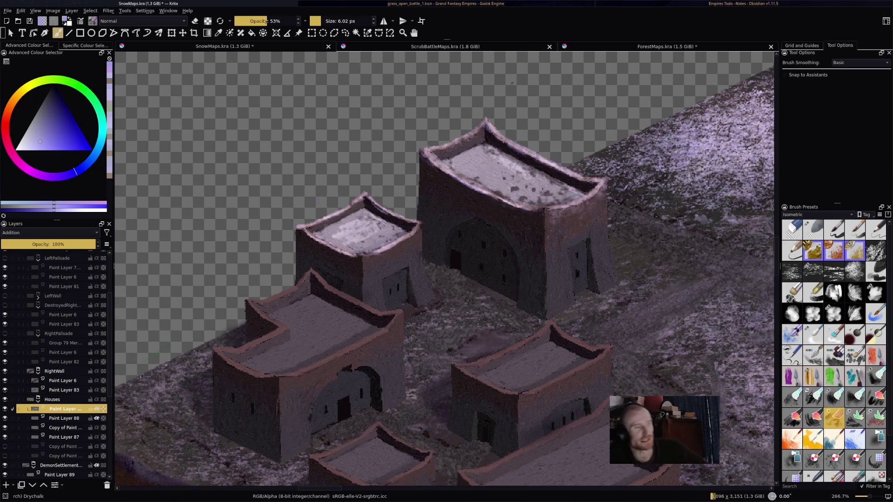
left_click_drag(444, 277, 476, 281)
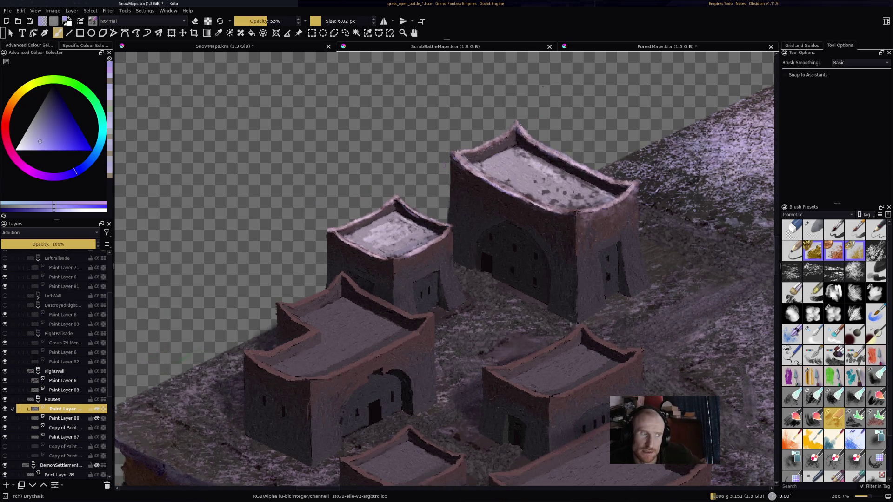
Step: Zoom to 400%, toggle the eraser on and off, and save SnowMaps.kra
scroll(421, 163, "up", 1)
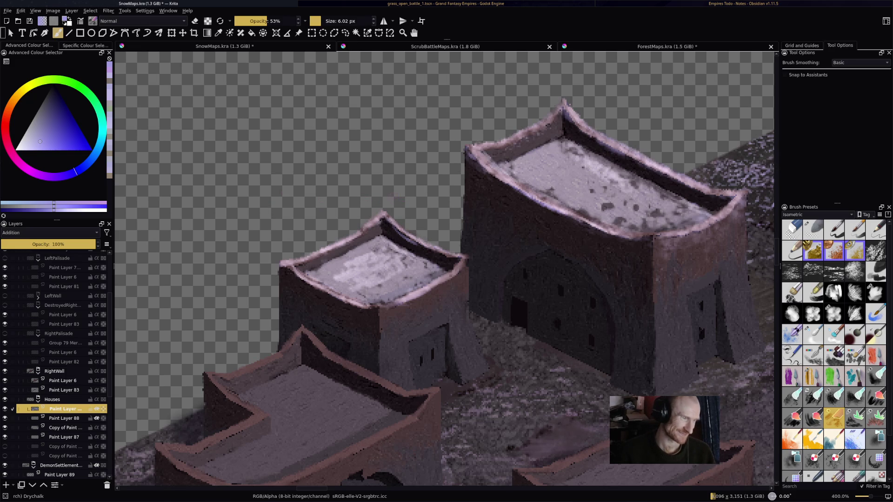
key("e")
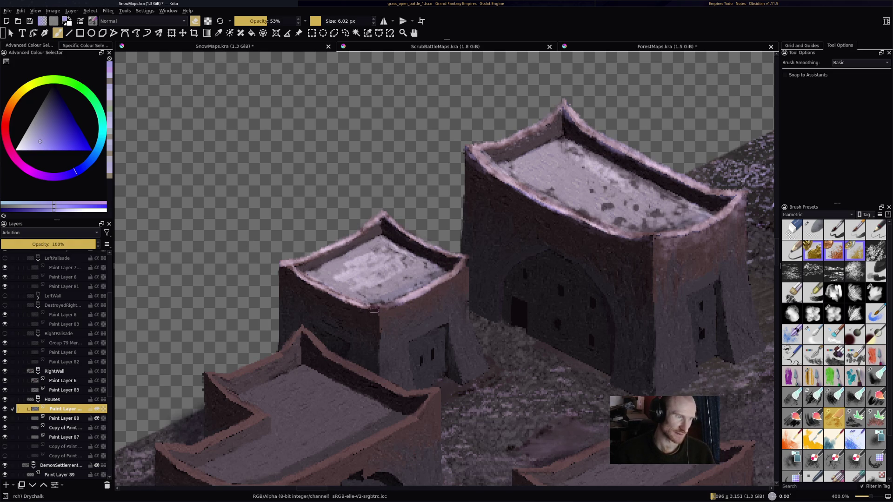
key("e")
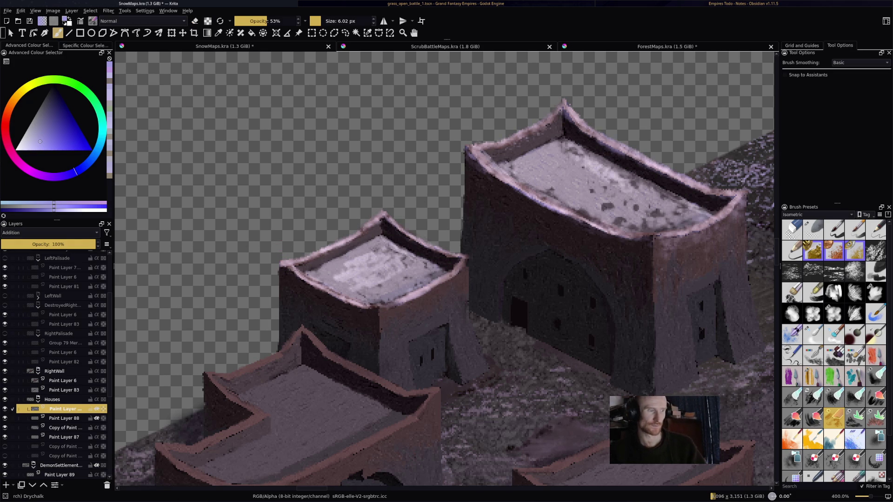
key("ctrl+s")
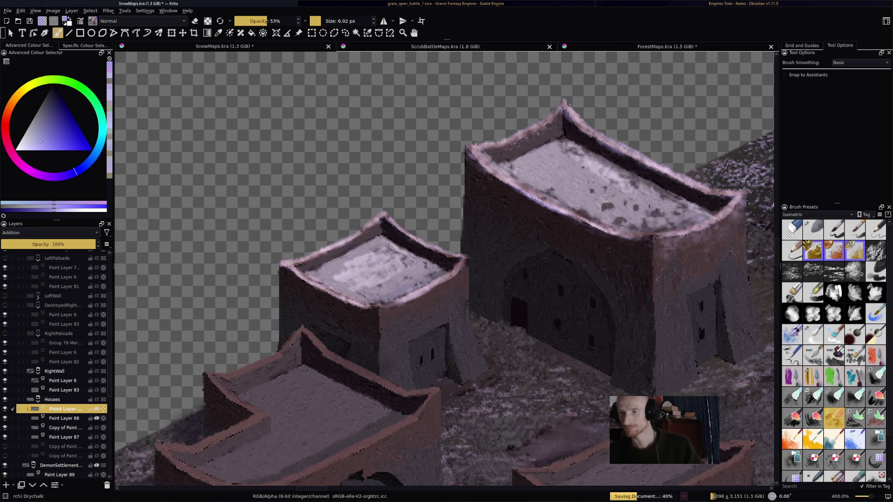
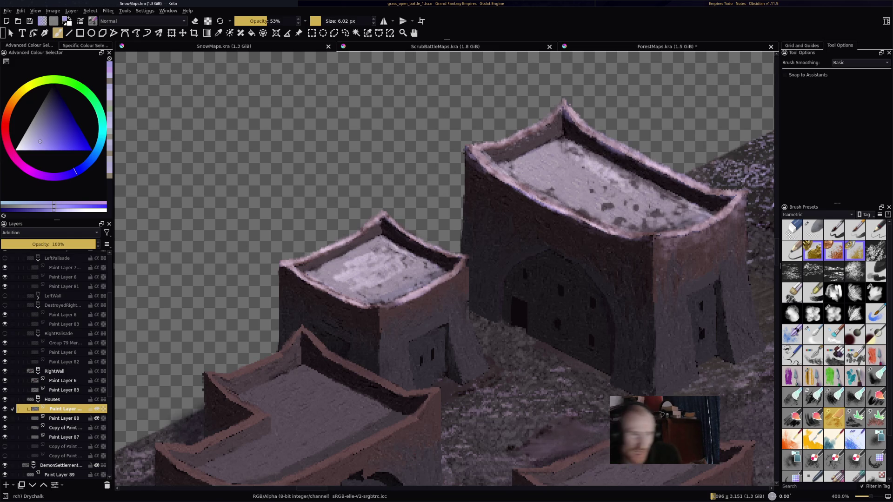
Step: Switch the Brush Presets tag filter from Isometric to All and load the People Crowd preset
left_click(817, 214)
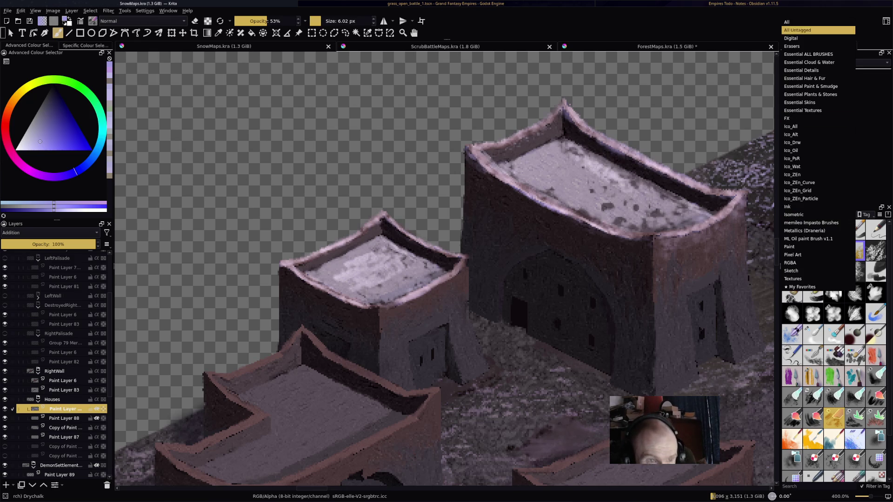
left_click(817, 22)
scroll(833, 350, "up", 10)
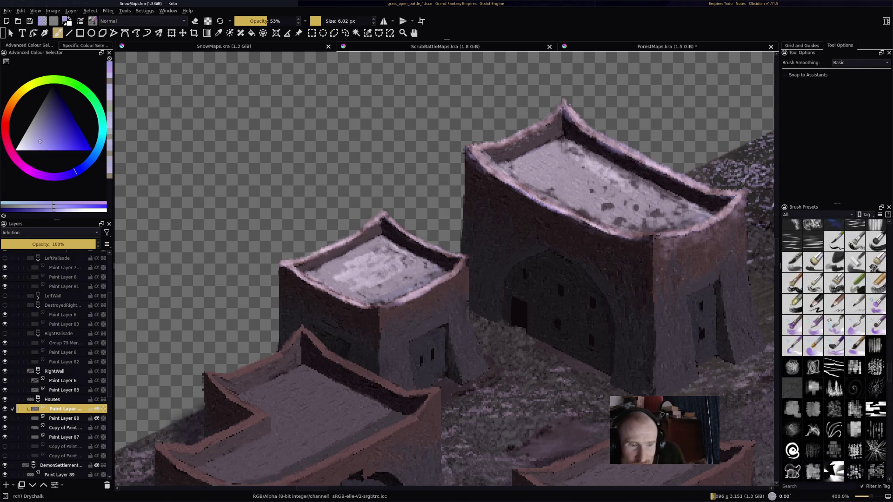
scroll(834, 351, "down", 5)
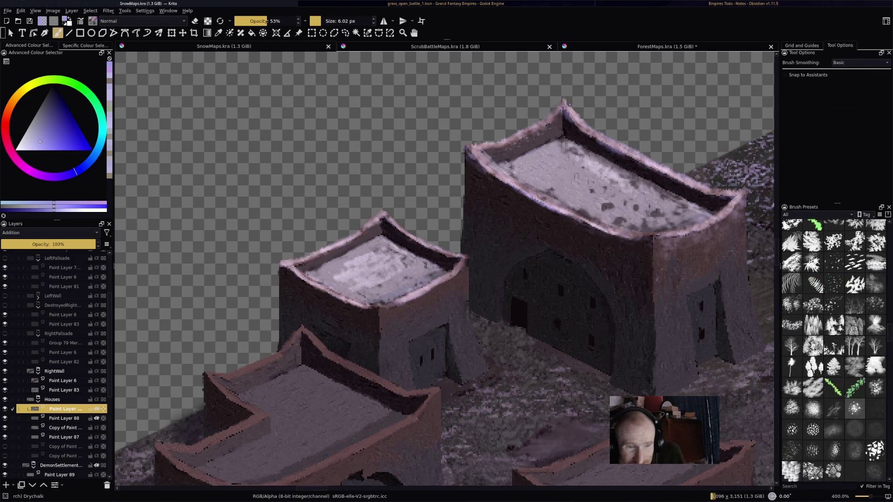
key("minus")
left_click(855, 262)
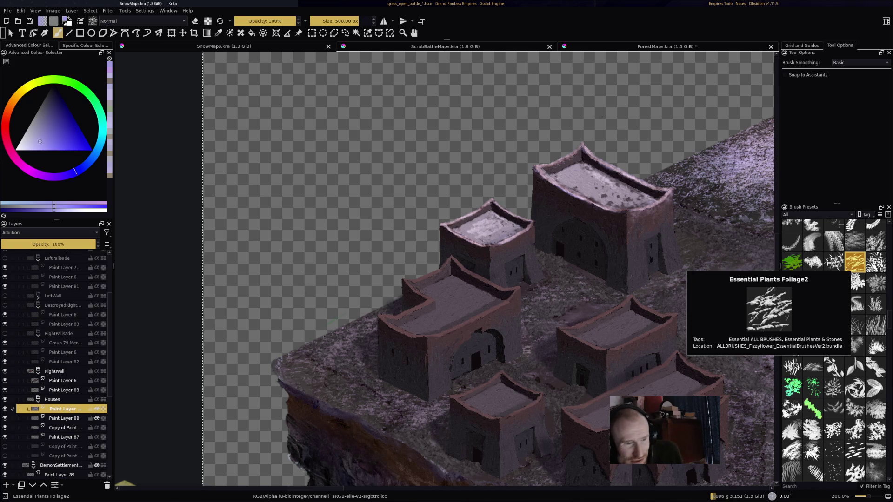
Step: Stamp faint crowd figures on the snowy ground beside the houses
scroll(834, 351, "up", 5)
scroll(834, 351, "up", 5)
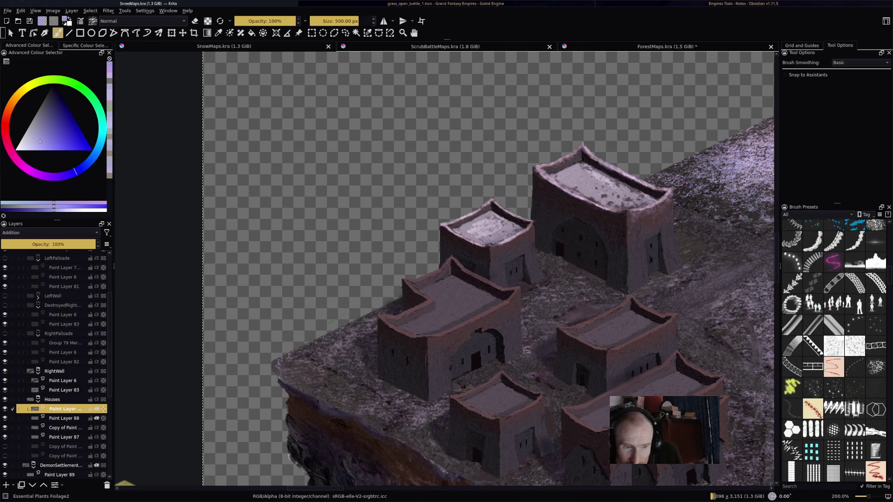
left_click_drag(698, 279, 324, 262)
left_click_drag(167, 367, 265, 367)
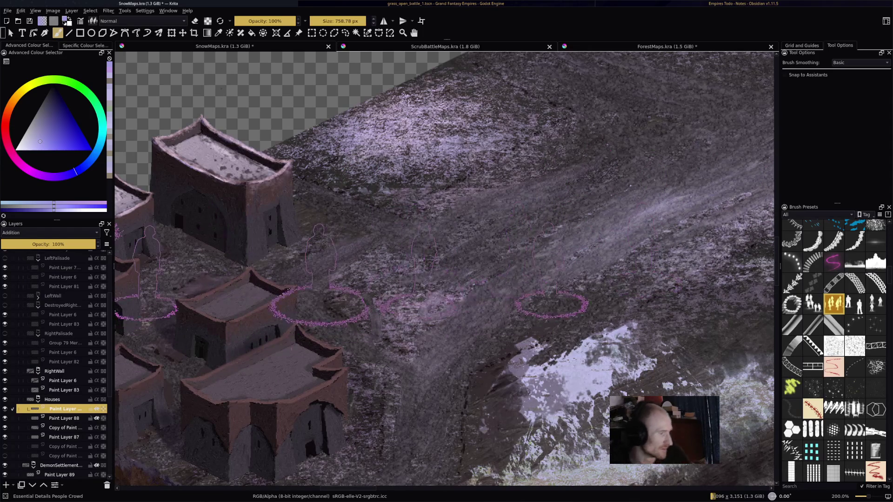
Step: Make Paint Layer 2 the active layer, view the whole snowfield, and save
key("ctrl+s")
scroll(55, 363, "up", 3)
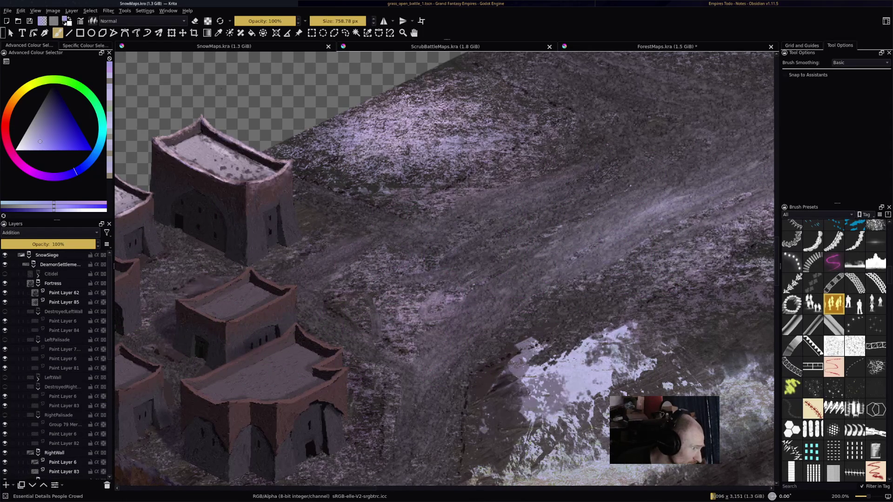
scroll(56, 362, "down", 10)
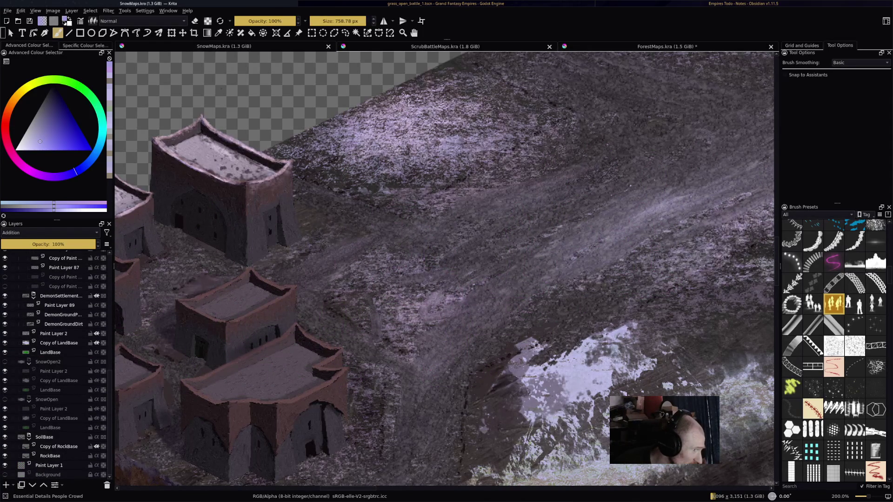
left_click(56, 333)
key("1")
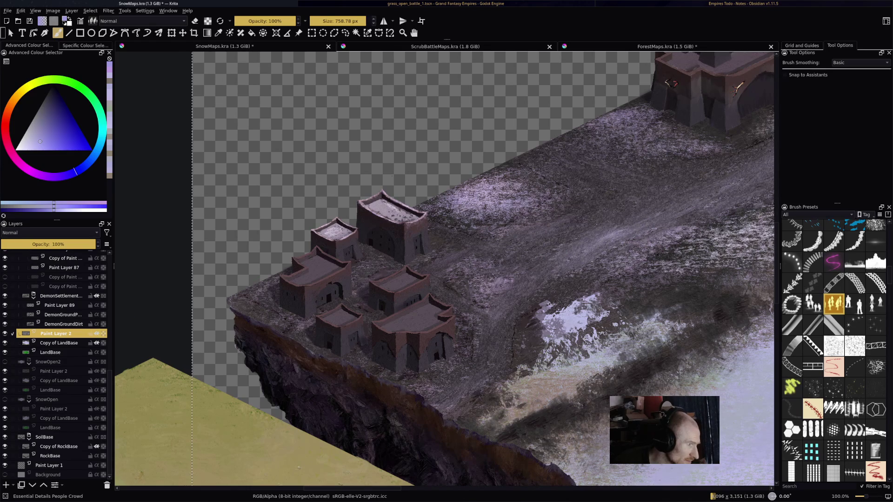
key("ctrl+s")
Step: Stamp crowds of People Crowd figures on the snowfield, undoing the first attempt
scroll(445, 269, "right", 5)
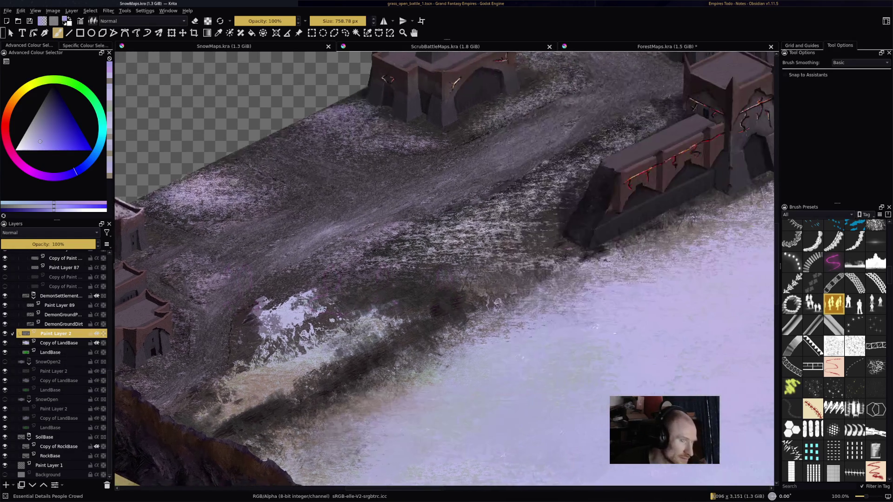
scroll(445, 269, "up", 3)
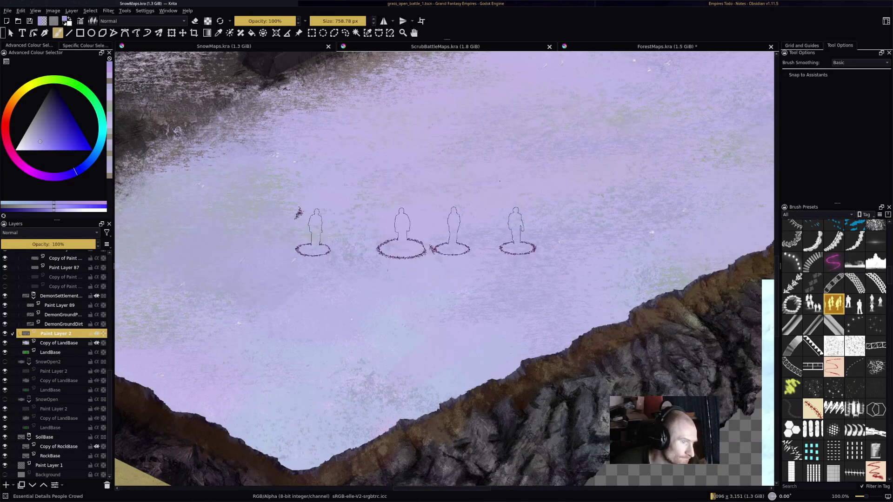
mouse_move(300, 210)
left_mouse_down()
mouse_move(335, 375)
mouse_move(325, 305)
left_mouse_up()
scroll(414, 360, "up", 2)
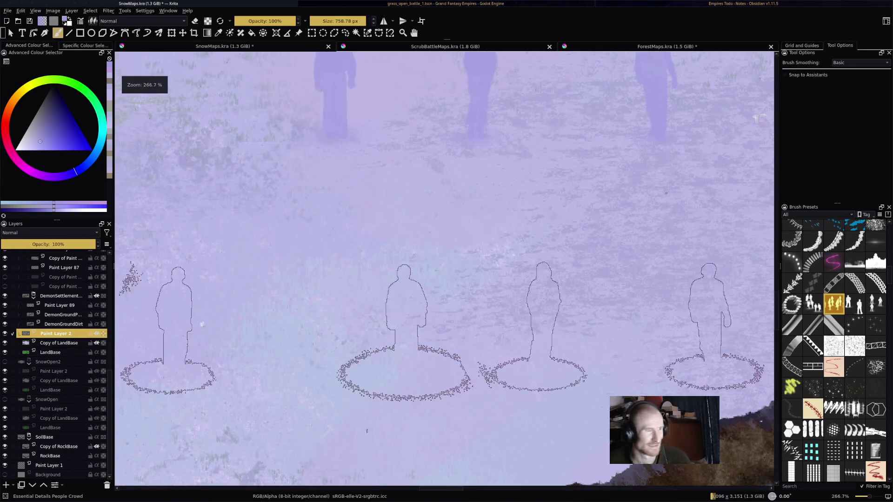
key("ctrl+z")
scroll(383, 112, "down", 5)
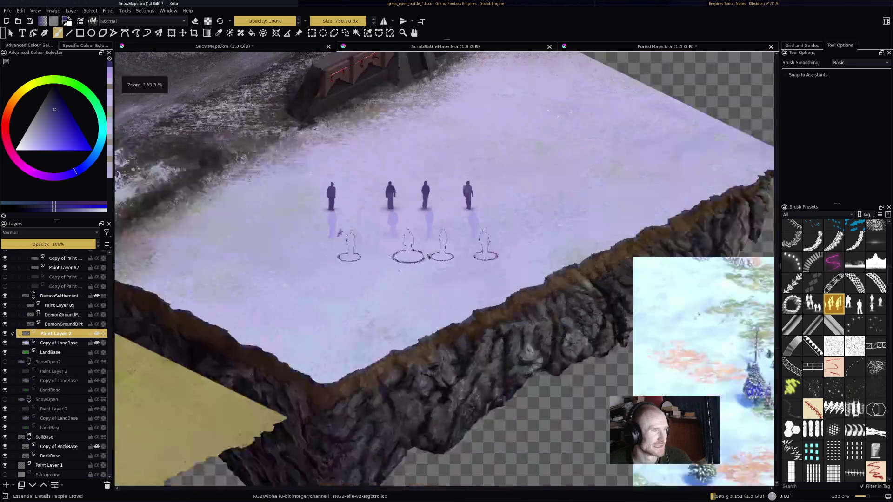
left_click(493, 179)
Step: Inspect the cleared snowfield up close and save SnowMaps.kra
scroll(492, 179, "up", 6)
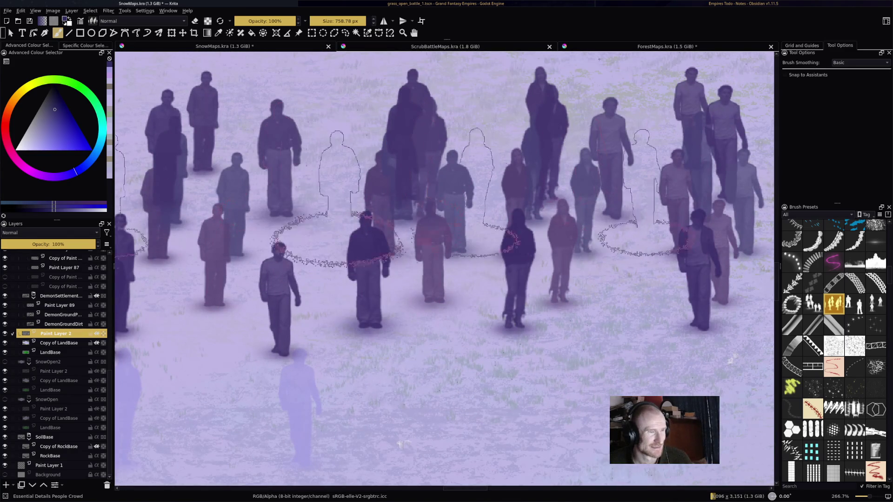
scroll(443, 271, "down", 5)
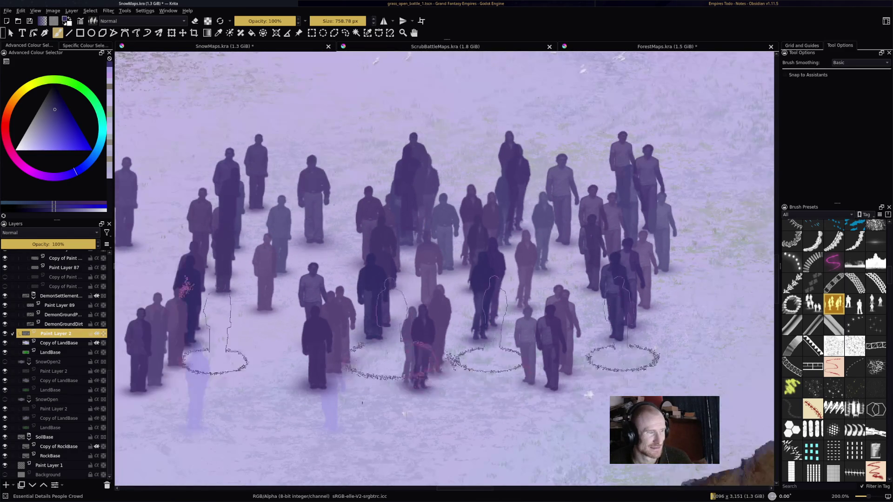
scroll(444, 271, "up", 4)
scroll(443, 271, "down", 5)
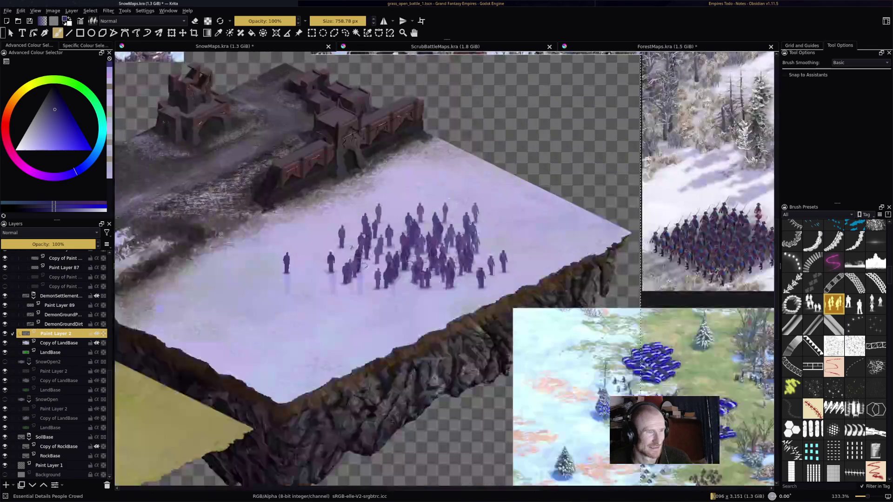
scroll(444, 271, "up", 3)
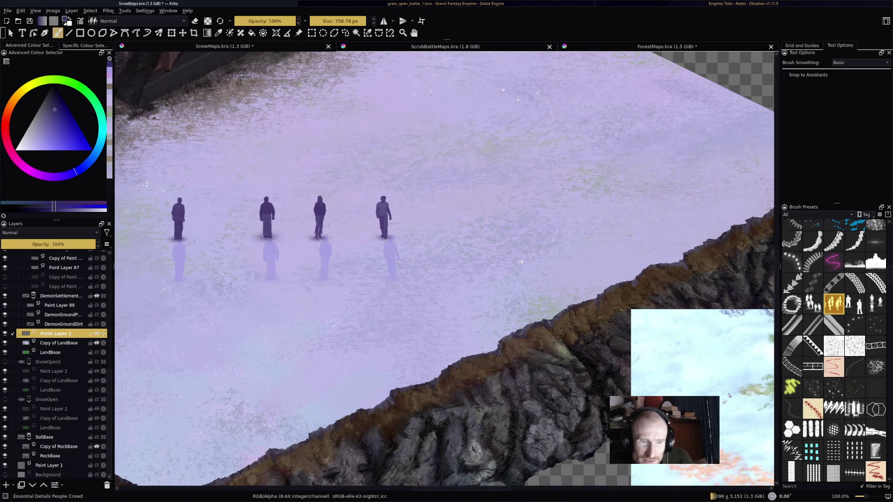
scroll(834, 351, "down", 3)
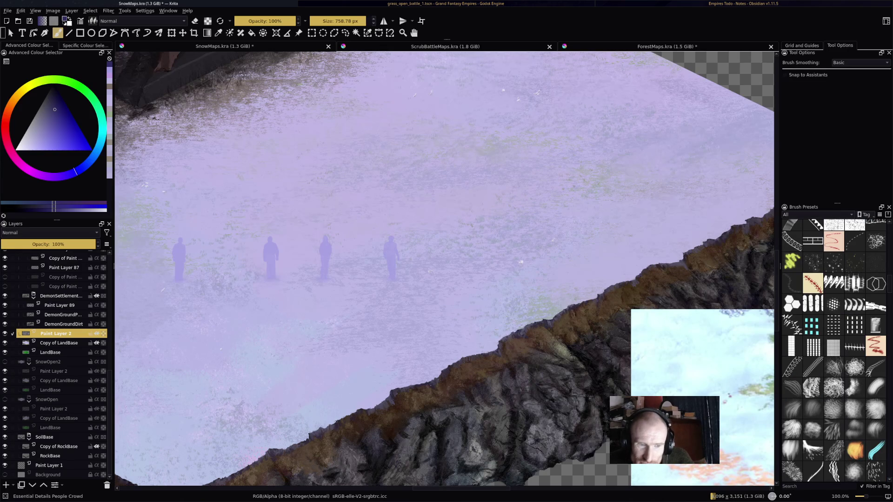
key("ctrl+s")
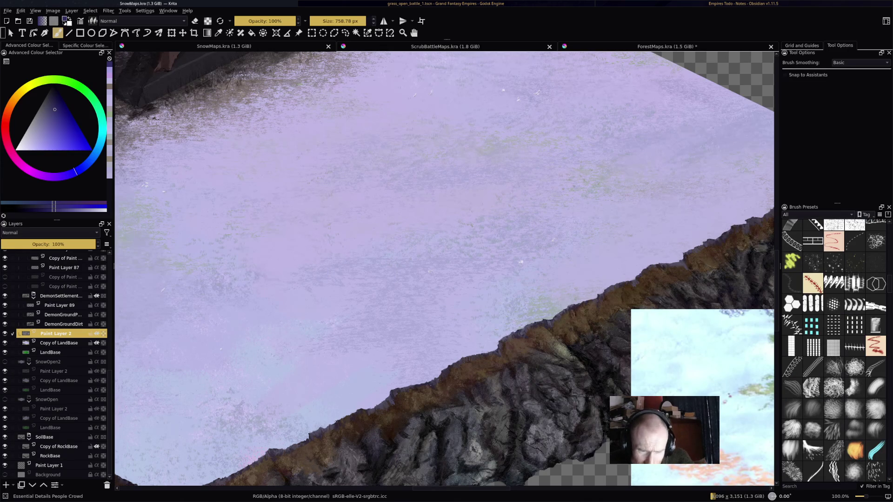
Step: Load the Essential Plants Branch4 preset, try bare-tree stamps, and undo them
scroll(834, 351, "down", 4)
scroll(833, 351, "down", 2)
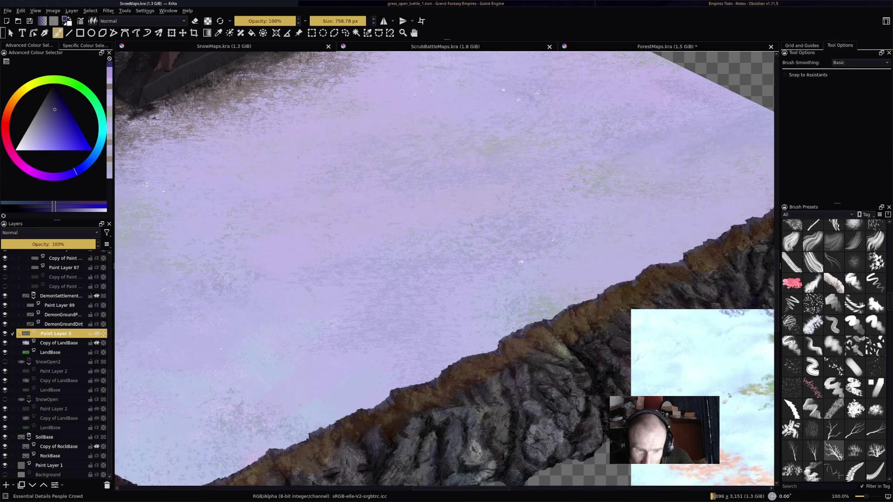
scroll(834, 352, "down", 2)
left_click(813, 366)
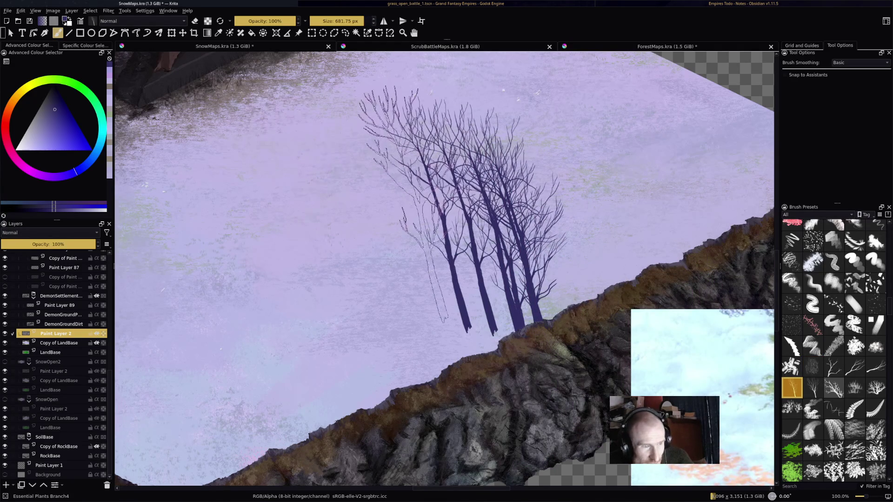
key("ctrl+z")
key("ctrl+z")
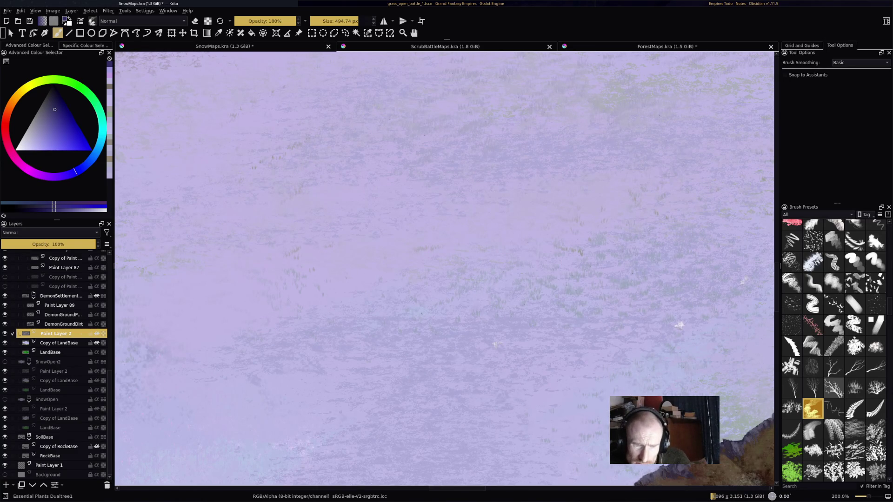
scroll(834, 350, "up", 10)
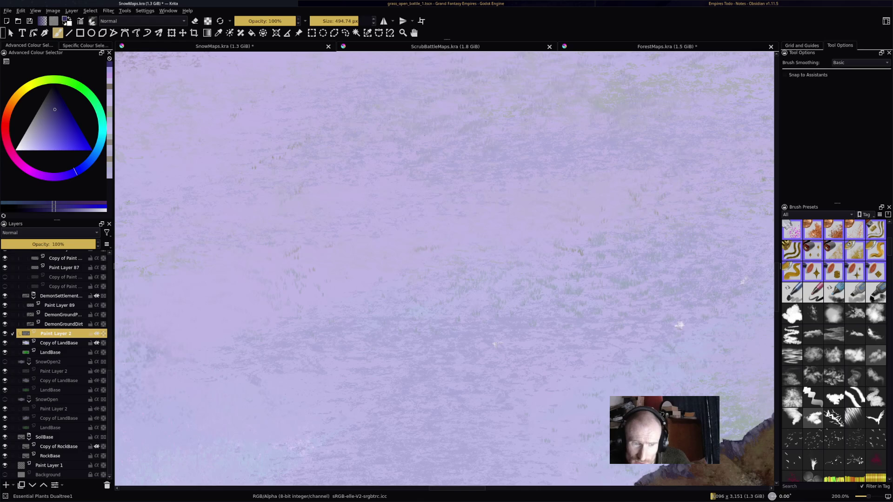
left_click(834, 313)
mouse_move(372, 153)
left_mouse_down()
mouse_move(473, 185)
mouse_move(473, 274)
left_mouse_up()
key("ctrl+z")
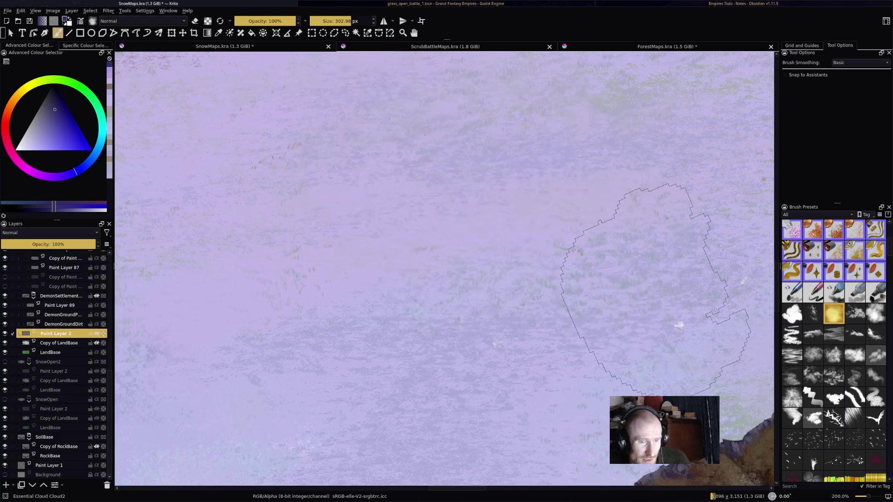
mouse_move(489, 214)
left_mouse_down()
mouse_move(502, 239)
mouse_move(651, 232)
mouse_move(418, 260)
left_mouse_up()
key("ctrl+z")
key("ctrl+z")
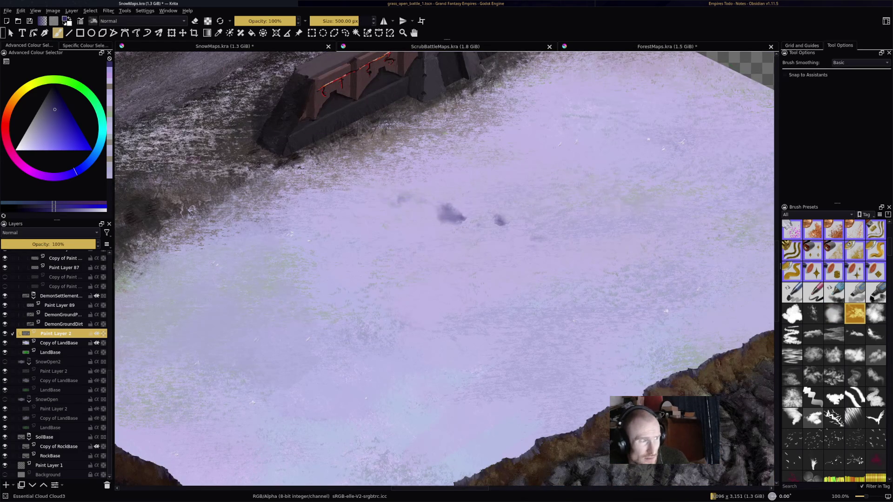
key("ctrl+z")
left_click(46, 141)
mouse_move(479, 181)
left_mouse_down()
mouse_move(500, 193)
mouse_move(683, 218)
mouse_move(466, 232)
left_mouse_up()
key("ctrl+z")
key("ctrl+z")
left_click(792, 314)
mouse_move(446, 200)
left_mouse_down()
mouse_move(538, 230)
mouse_move(445, 264)
left_mouse_up()
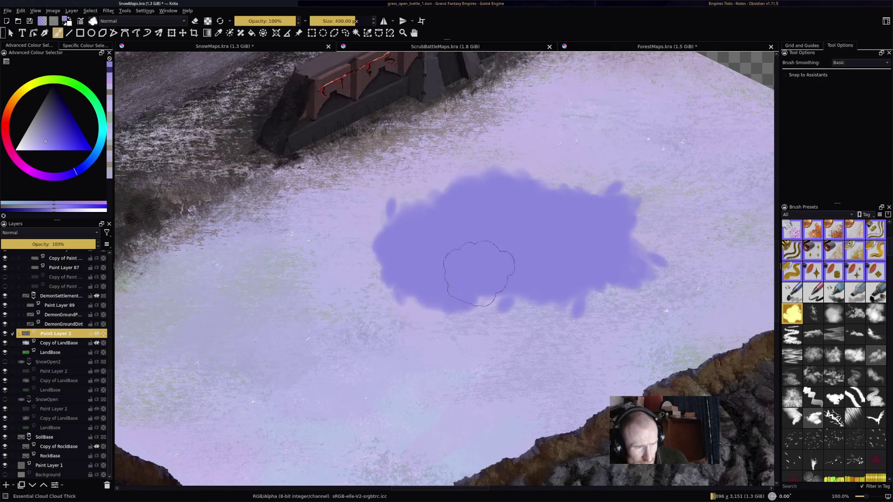
key("ctrl+z")
left_click(813, 314)
left_click(813, 334)
left_click_drag(675, 344, 558, 262)
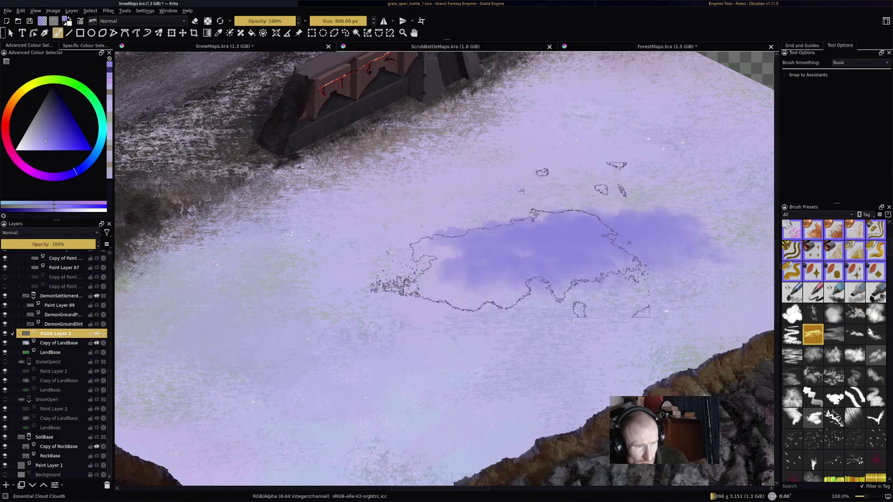
mouse_move(399, 329)
left_mouse_down()
mouse_move(370, 249)
mouse_move(344, 242)
left_mouse_up()
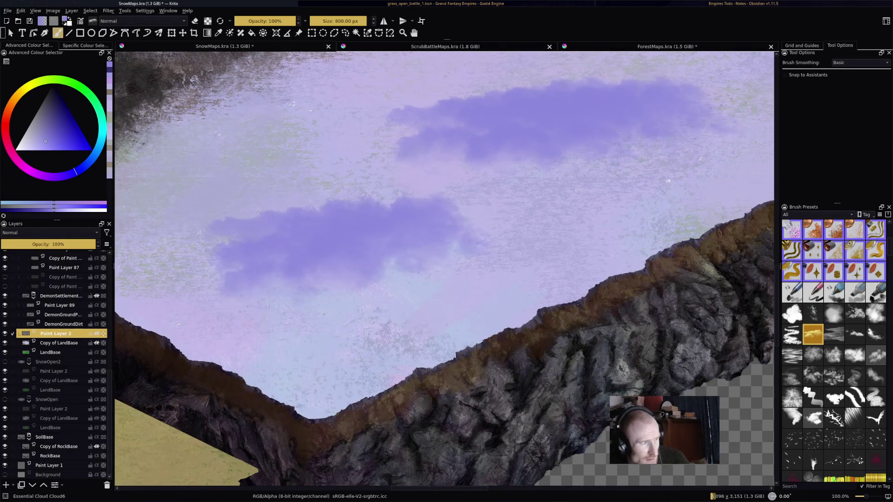
left_click(124, 82, "ctrl")
mouse_move(200, 149)
left_mouse_down()
mouse_move(273, 144)
mouse_move(409, 155)
mouse_move(442, 176)
left_mouse_up()
left_click_drag(419, 232, 372, 311)
mouse_move(326, 233)
left_mouse_down()
mouse_move(489, 200)
mouse_move(279, 289)
mouse_move(456, 149)
mouse_move(651, 167)
left_mouse_up()
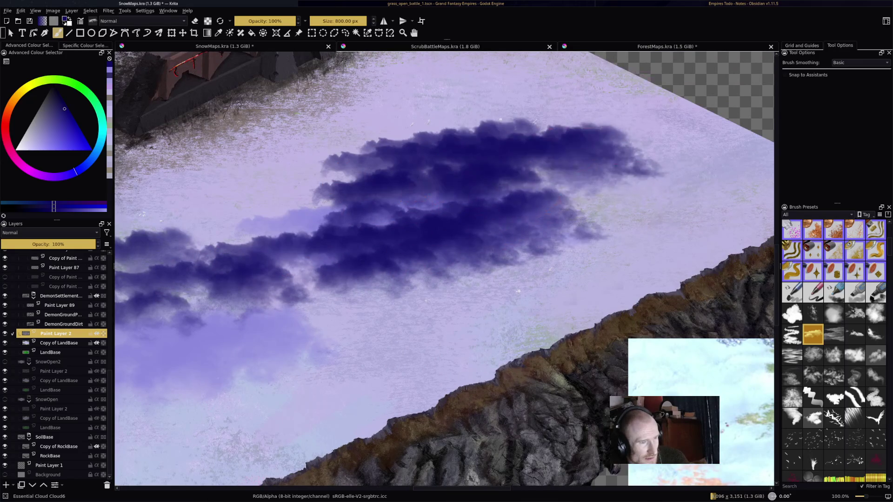
key("ctrl+z")
key("ctrl+z")
key("ctrl+z")
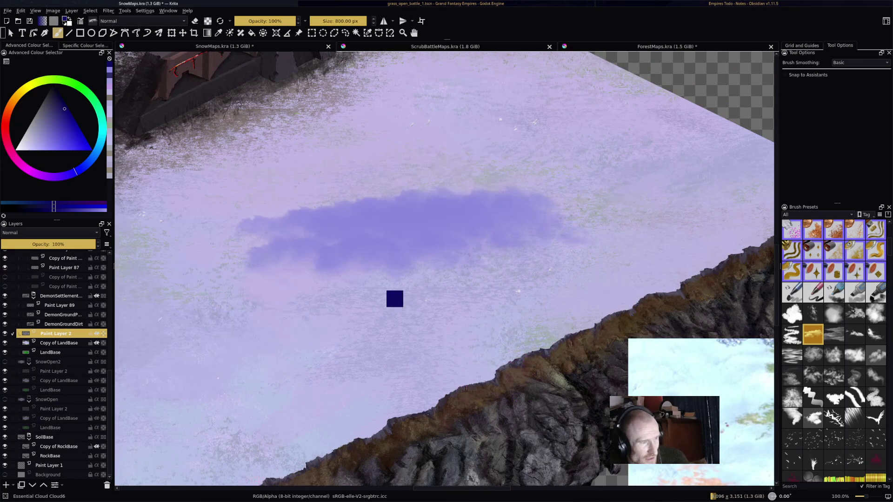
key("ctrl+z")
mouse_move(854, 377)
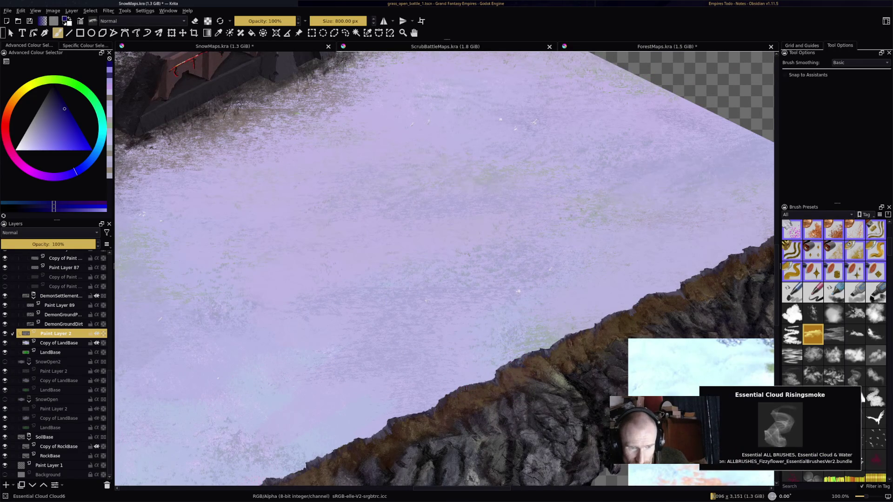
scroll(855, 376, "down", 5)
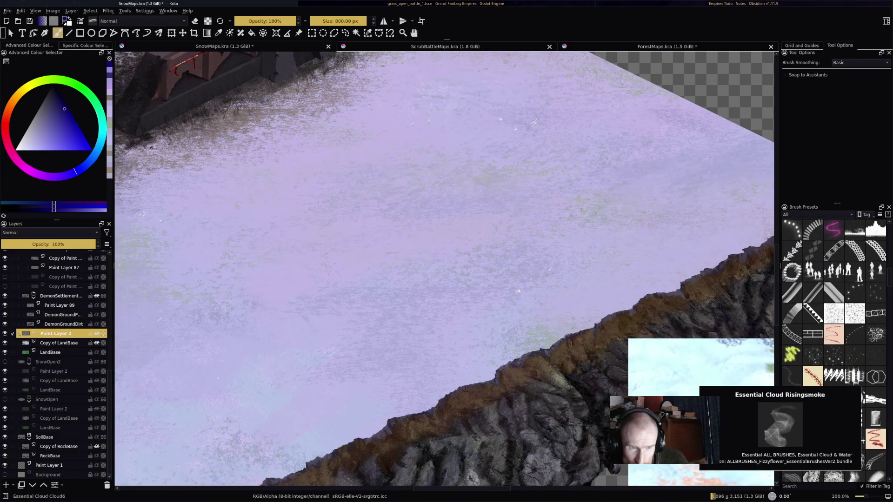
scroll(834, 345, "down", 3)
mouse_move(855, 294)
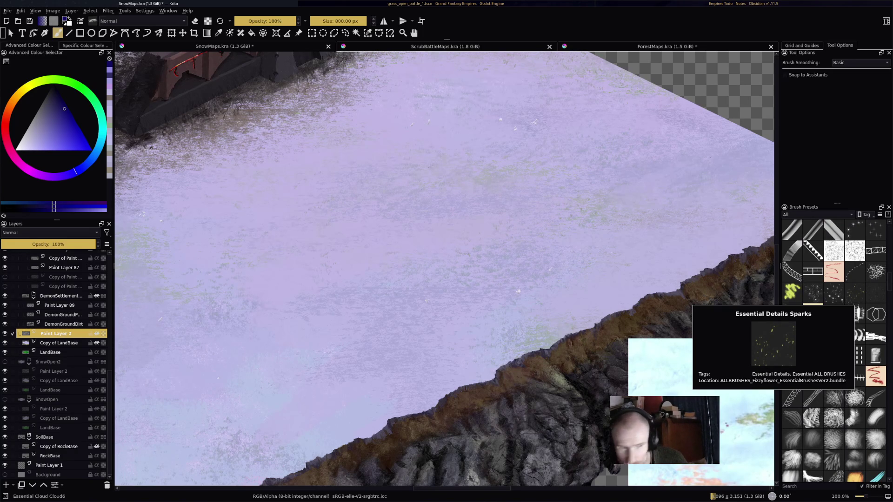
Step: Choose the Assistant Tool in 2 Point Perspective mode with the whole snow map in view
key("minus")
key("minus")
key("minus")
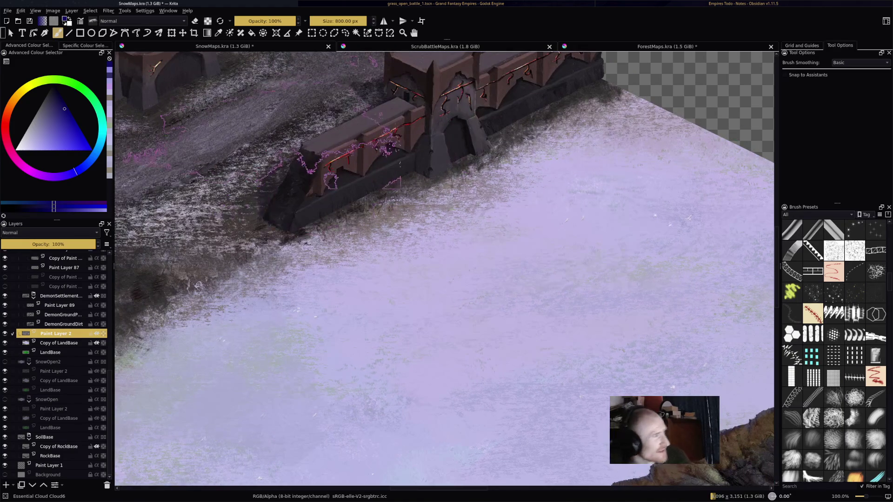
key("plus")
key("plus")
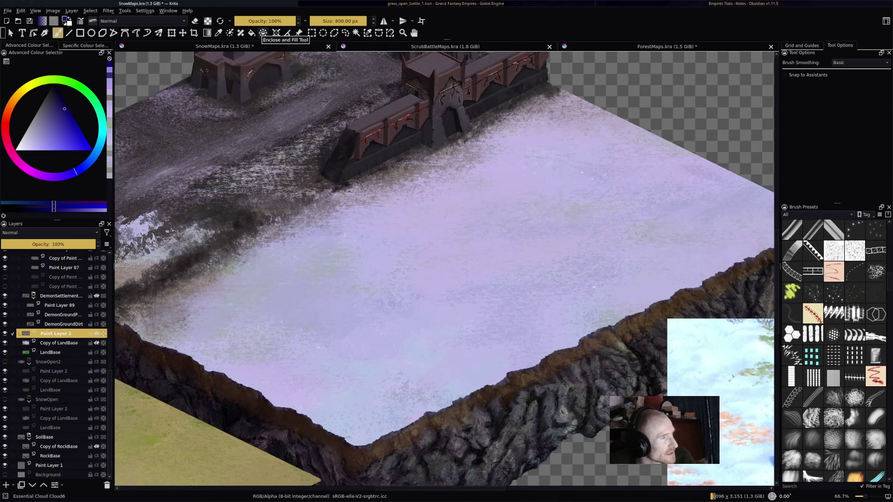
left_click(276, 32)
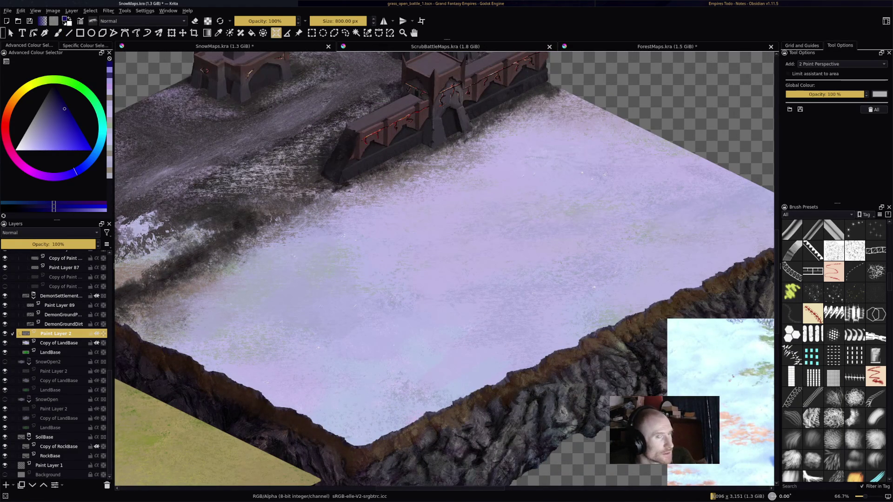
key("minus")
key("minus")
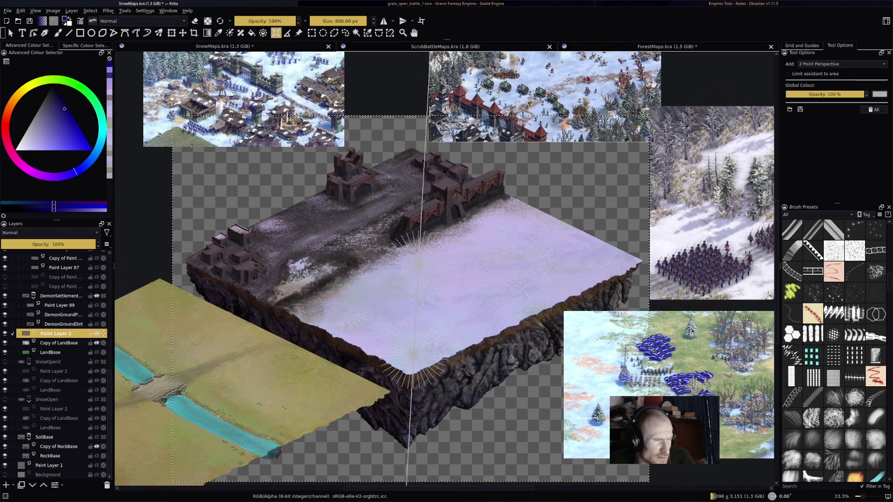
Step: Place the two-point perspective vanishing points around the snow block and zoom back in
left_click(768, 191)
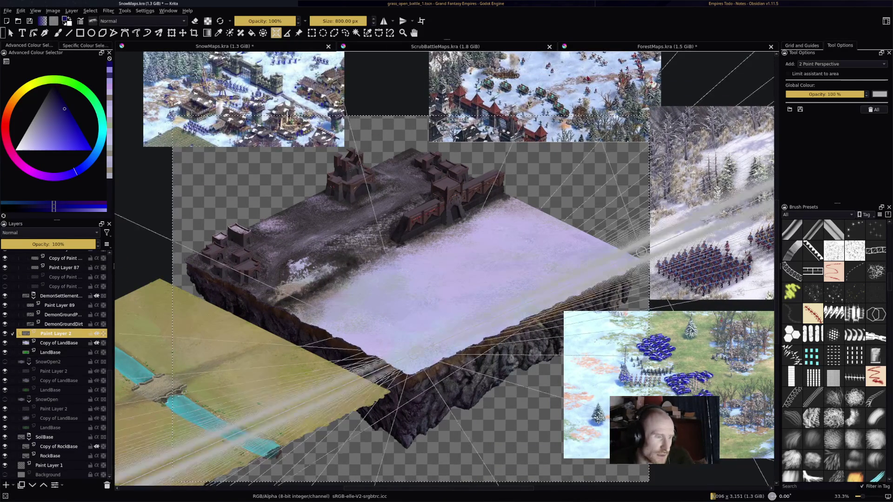
left_click(760, 182)
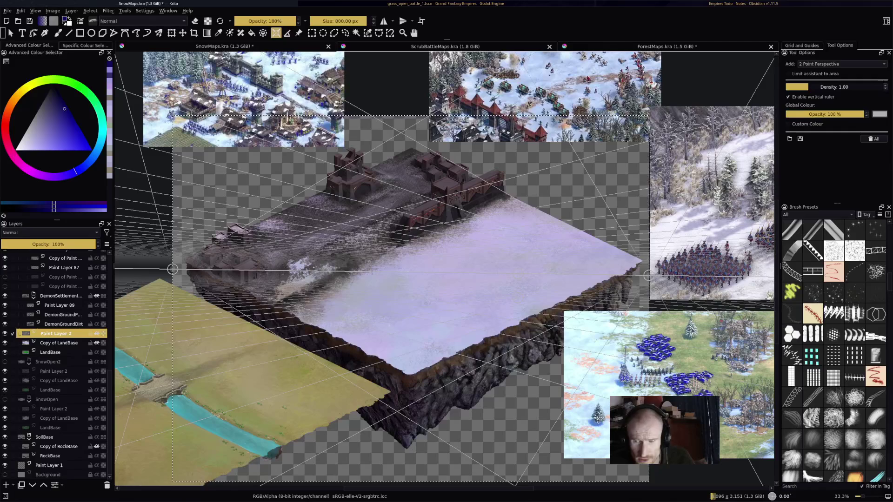
left_click(405, 272)
scroll(447, 269, "down", 3)
scroll(446, 269, "up", 3)
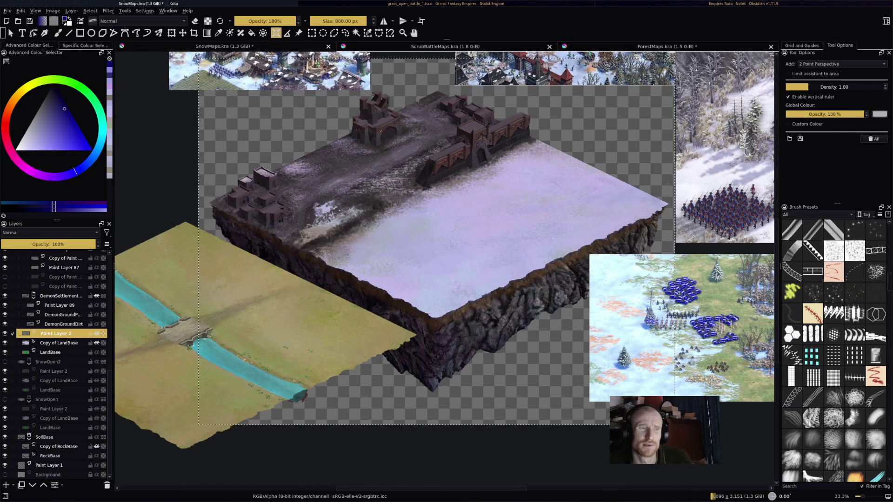
scroll(444, 269, "up", 1)
scroll(445, 270, "down", 3)
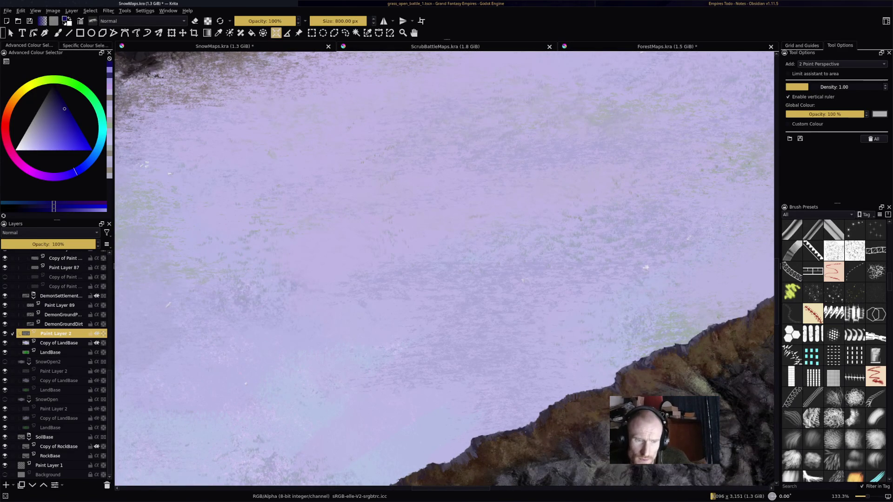
scroll(834, 349, "down", 3)
scroll(834, 349, "down", 3)
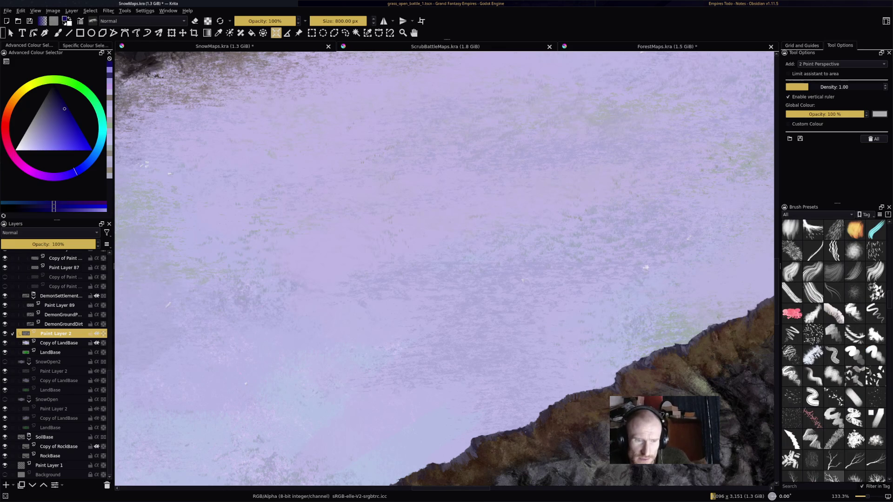
scroll(834, 349, "down", 2)
scroll(833, 348, "down", 3)
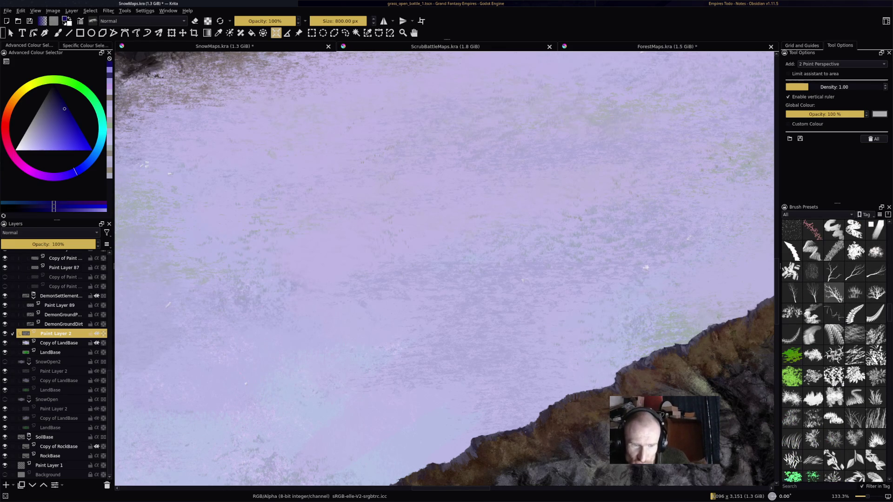
Step: Try the Essential Plants LeavesGround preset with dark leaf stamps, then undo them
scroll(834, 348, "down", 3)
mouse_move(834, 376)
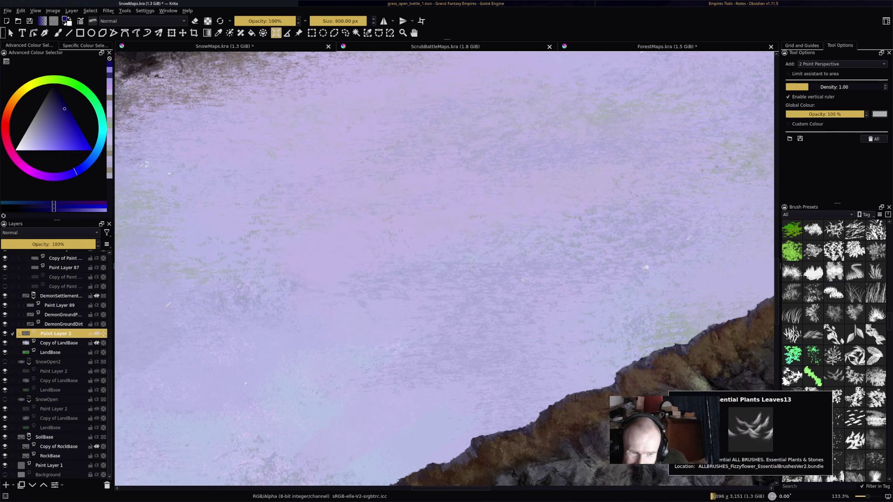
scroll(834, 376, "down", 2)
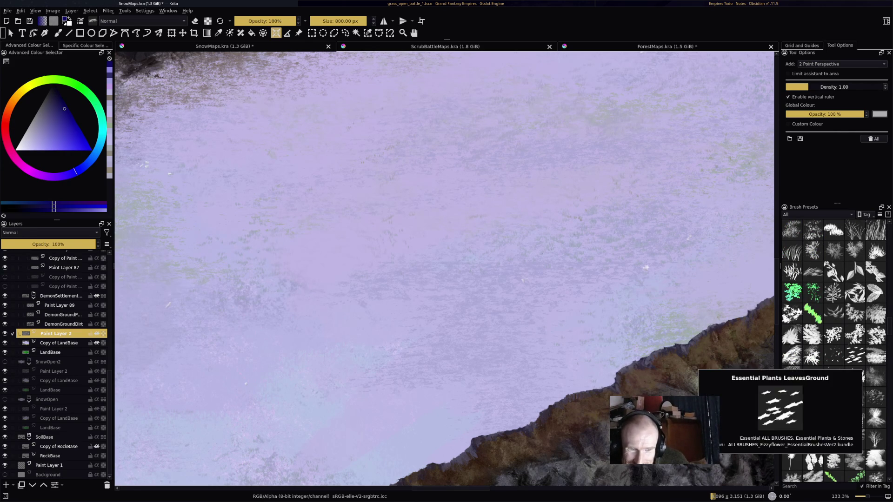
left_click(855, 355)
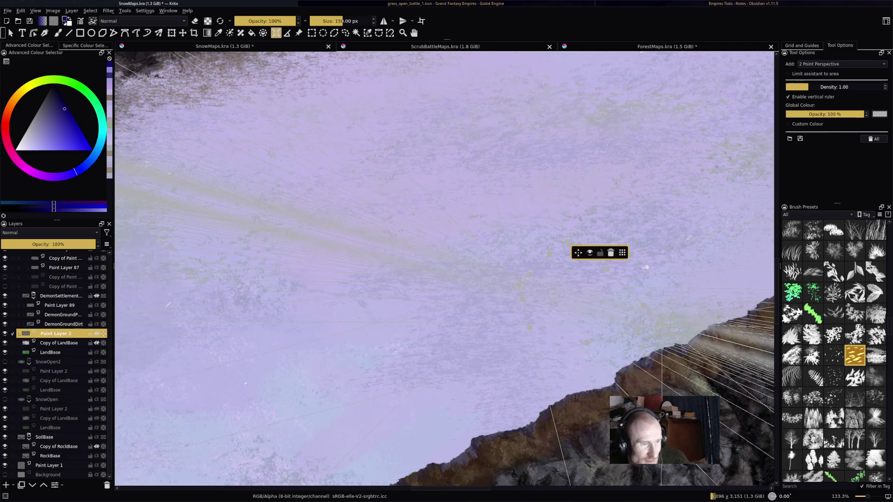
key("b")
left_click_drag(475, 224, 593, 286)
left_click_drag(335, 251, 409, 251)
left_click_drag(446, 326, 470, 335)
key("1")
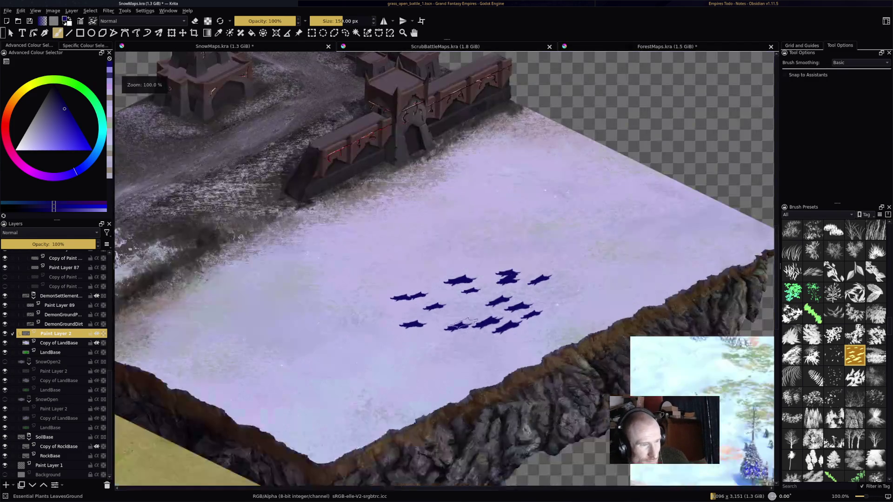
key("minus")
key("ctrl+z")
key("ctrl+z")
key("ctrl+z")
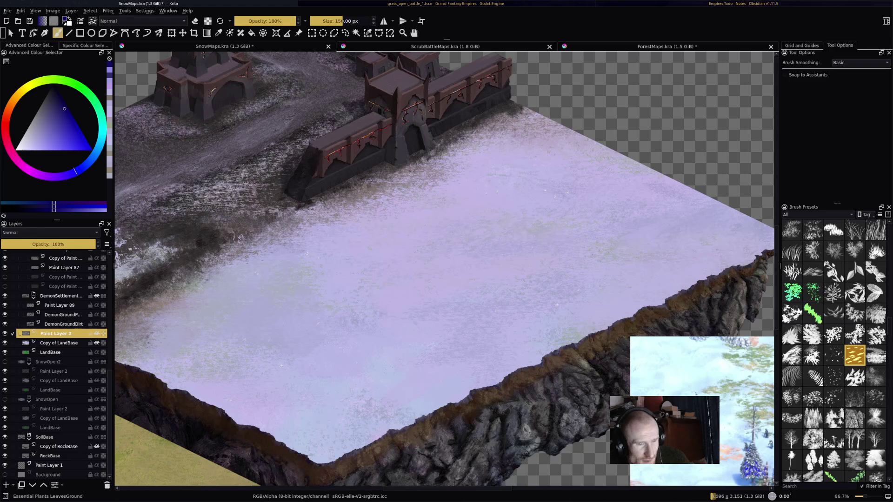
Step: Scatter leaves with the LeavesFalling preset across the snow and undo each scatter
left_click(834, 355)
left_click_drag(475, 242, 600, 237)
scroll(557, 274, "up", 2)
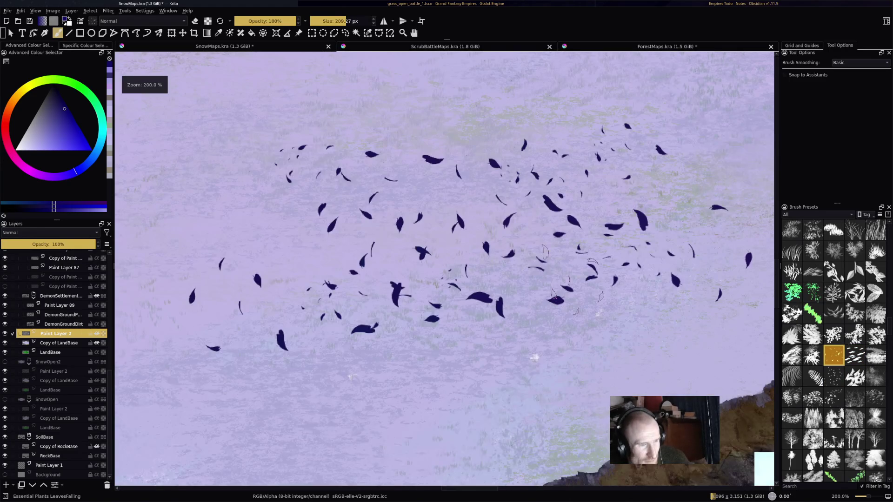
key("ctrl+z")
mouse_move(381, 260)
left_mouse_down()
mouse_move(584, 237)
mouse_move(462, 173)
left_mouse_up()
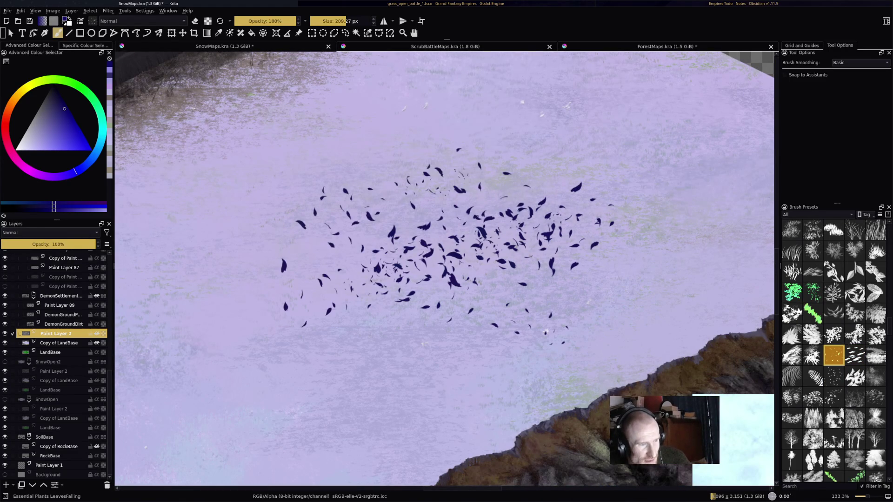
key("ctrl+z")
left_click_drag(233, 70, 380, 240)
key("ctrl+z")
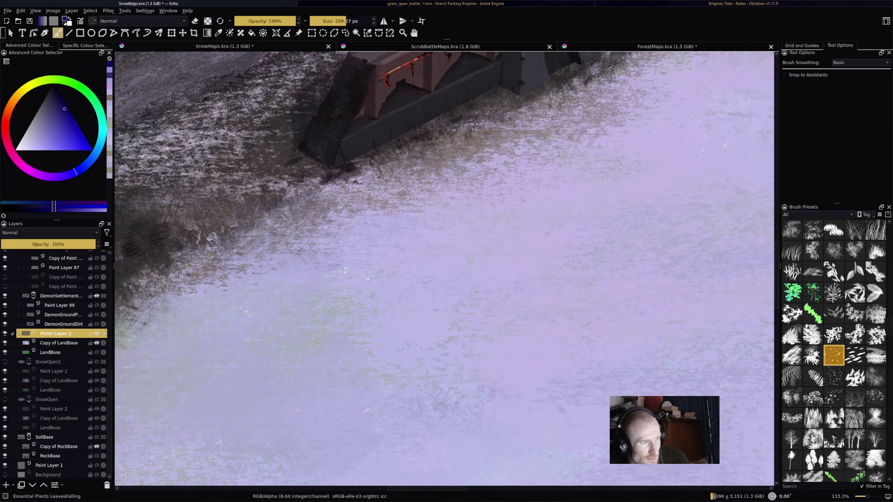
Step: Load the Essential Plants Spruce Trees preset
scroll(303, 321, "up", 5)
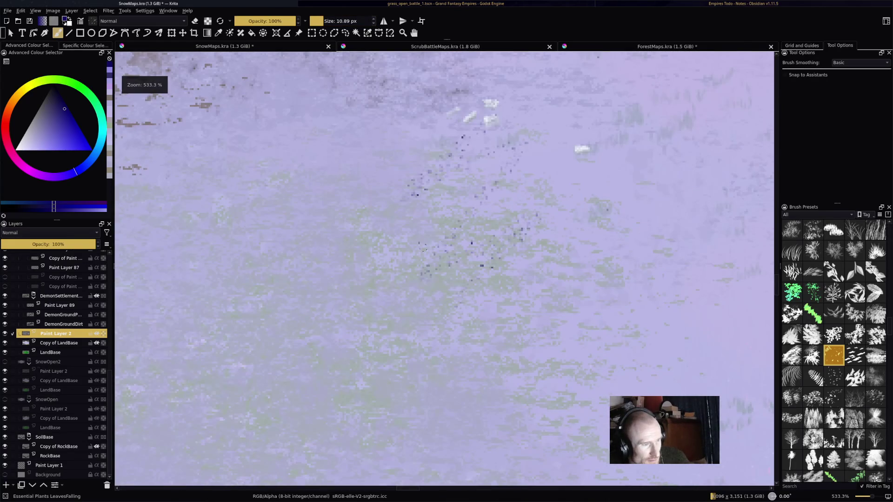
scroll(545, 298, "down", 4)
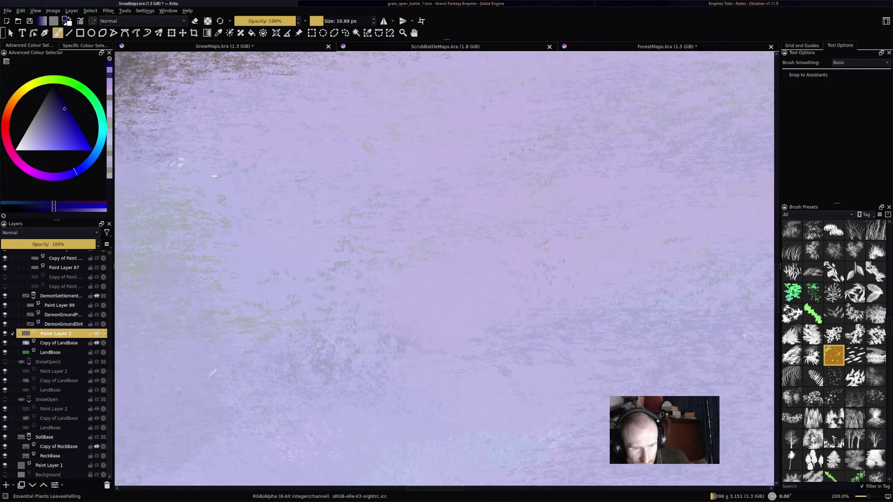
left_click(813, 417)
Step: Stamp spruce trees across the centre, left-centre and upper-right snow around the clearing
left_click_drag(421, 223, 582, 240)
scroll(600, 265, "down", 4)
mouse_move(437, 267)
left_mouse_down()
mouse_move(584, 289)
mouse_move(623, 283)
left_mouse_up()
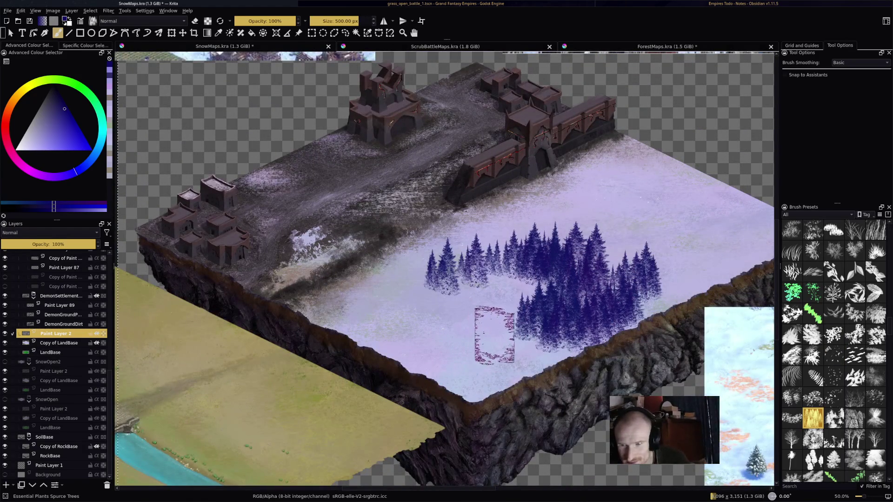
scroll(609, 294, "up", 2)
mouse_move(509, 219)
left_mouse_down()
mouse_move(634, 205)
mouse_move(642, 289)
left_mouse_up()
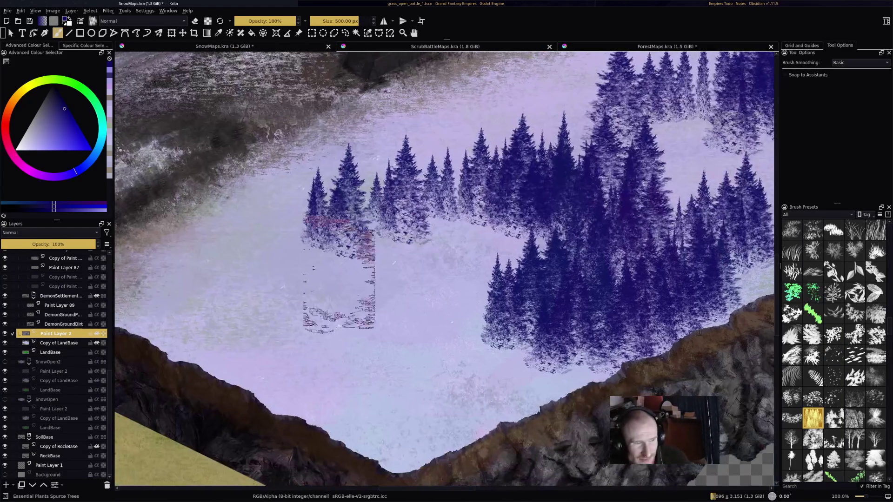
mouse_move(338, 259)
left_mouse_down()
mouse_move(339, 325)
mouse_move(438, 319)
mouse_move(363, 321)
mouse_move(282, 282)
mouse_move(418, 196)
mouse_move(514, 267)
left_mouse_up()
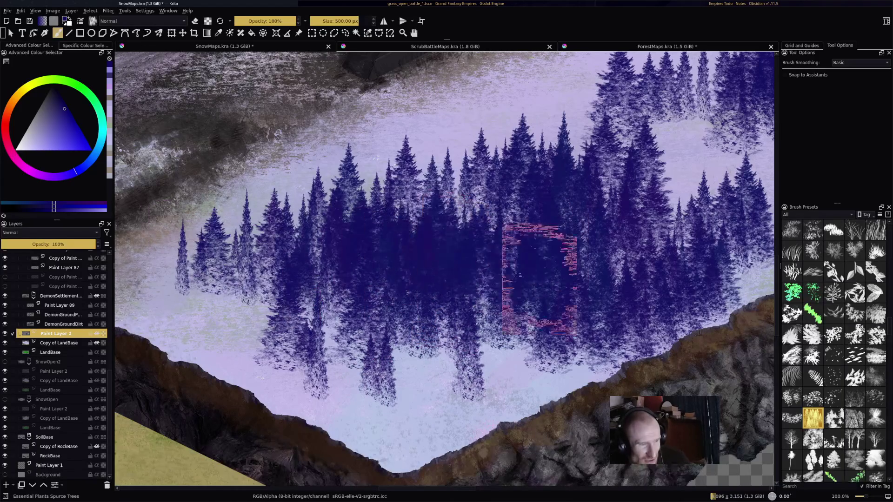
scroll(514, 267, "down", 3)
scroll(522, 303, "up", 3)
mouse_move(522, 303)
left_mouse_down()
mouse_move(562, 249)
mouse_move(596, 317)
mouse_move(489, 293)
mouse_move(553, 284)
left_mouse_up()
Step: Review the spruce forest, undo it, and bring up the Open Images dialog
scroll(464, 194, "up", 5)
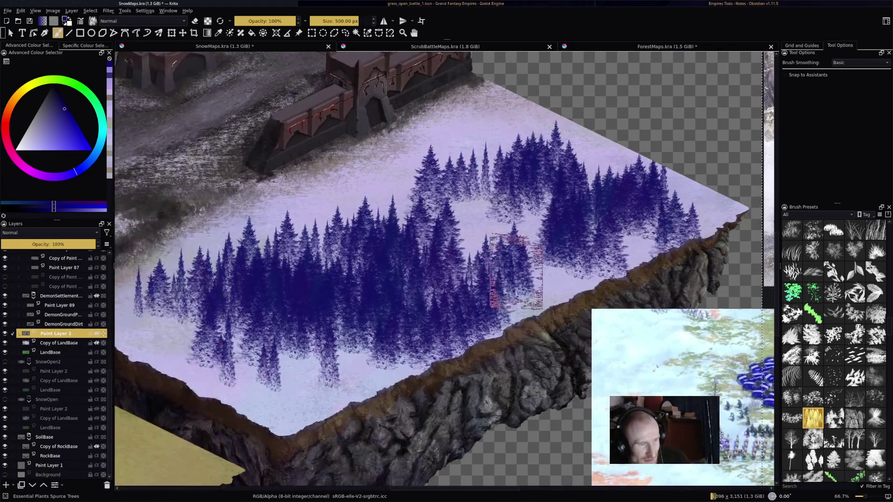
scroll(464, 194, "down", 4)
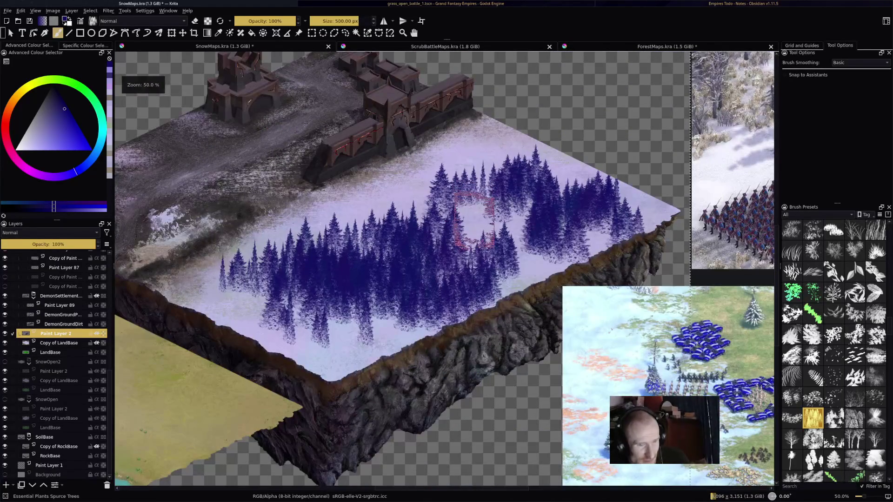
scroll(474, 218, "up", 3)
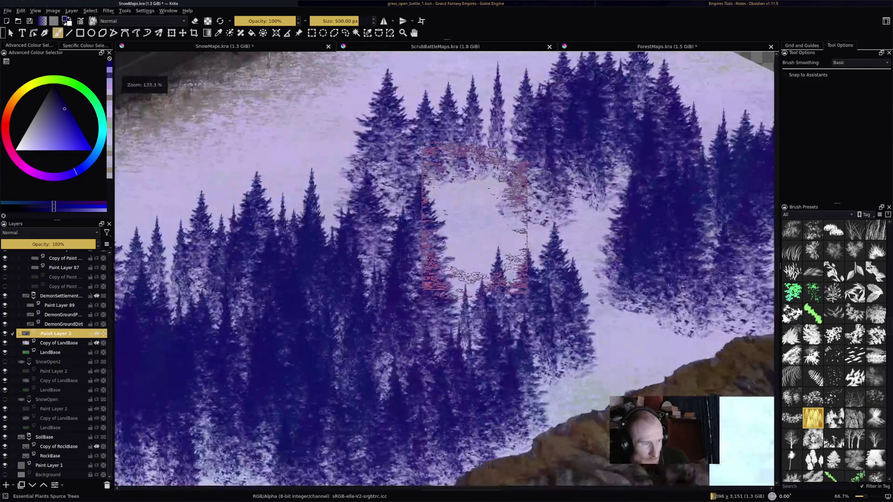
scroll(475, 218, "down", 3)
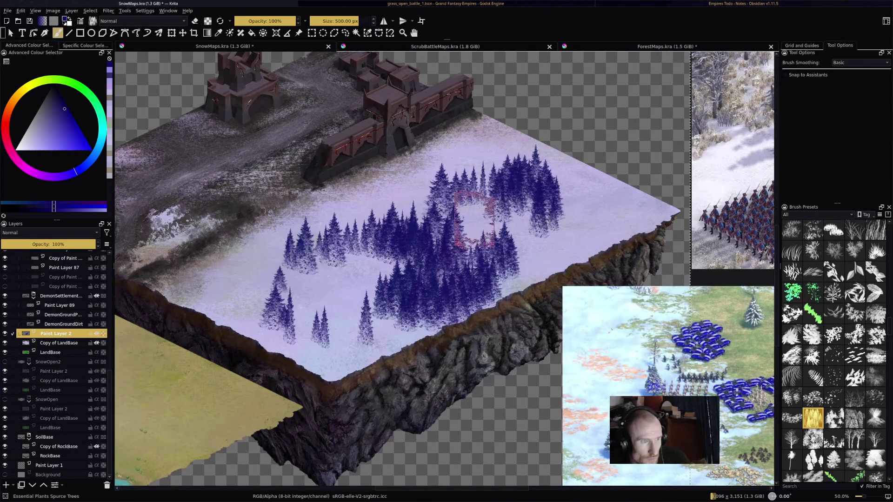
key("ctrl+z")
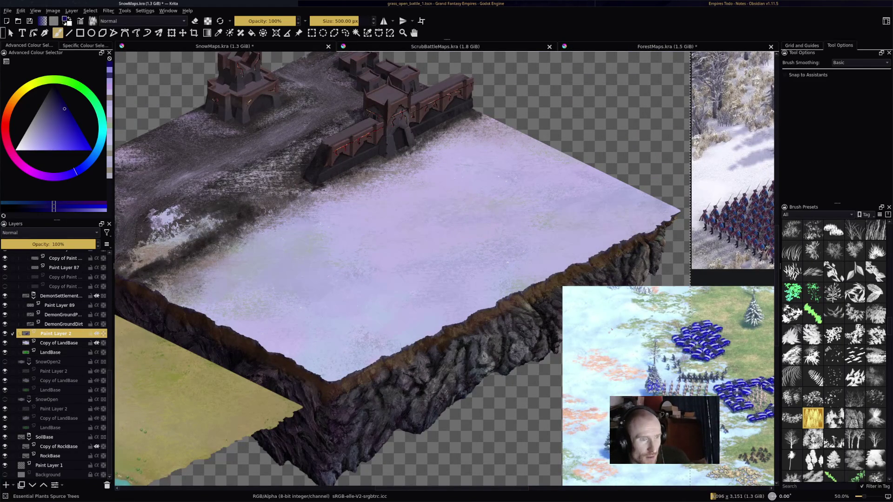
key("ctrl+o")
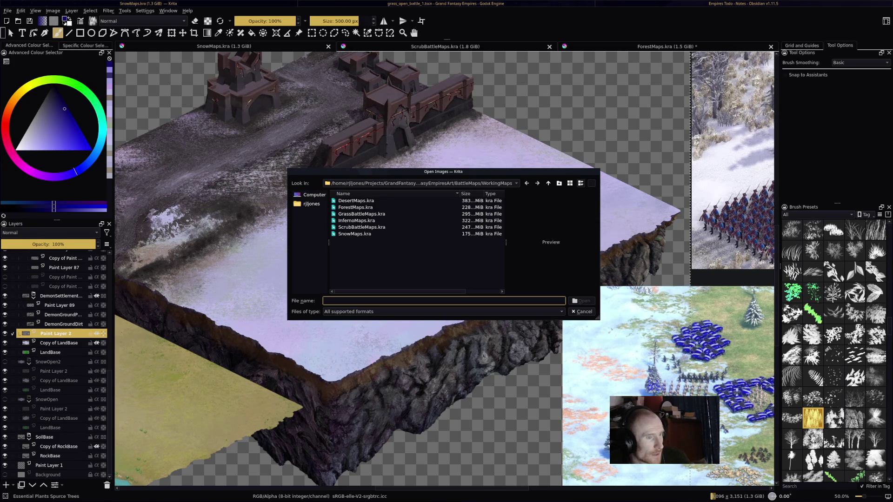
Step: Navigate from WorkingMaps into the CampaingMaps folder and open DemoCampaignMap.kra
key("alt+Up")
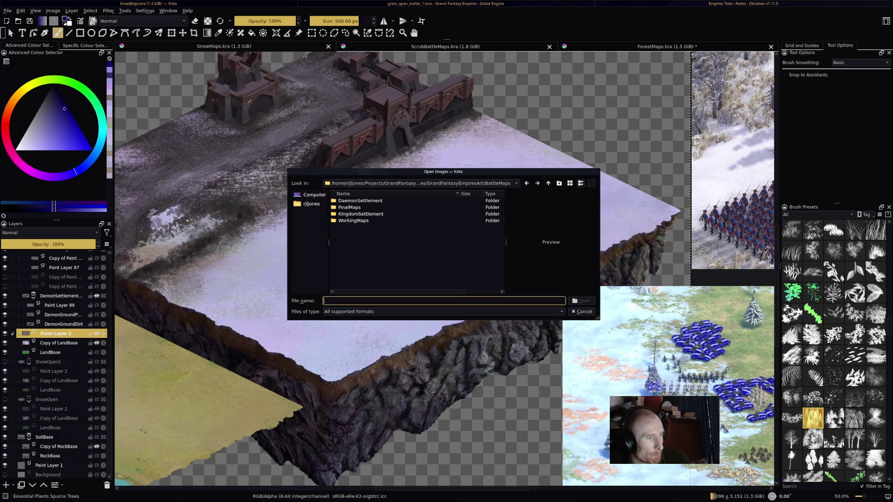
key("alt+Left")
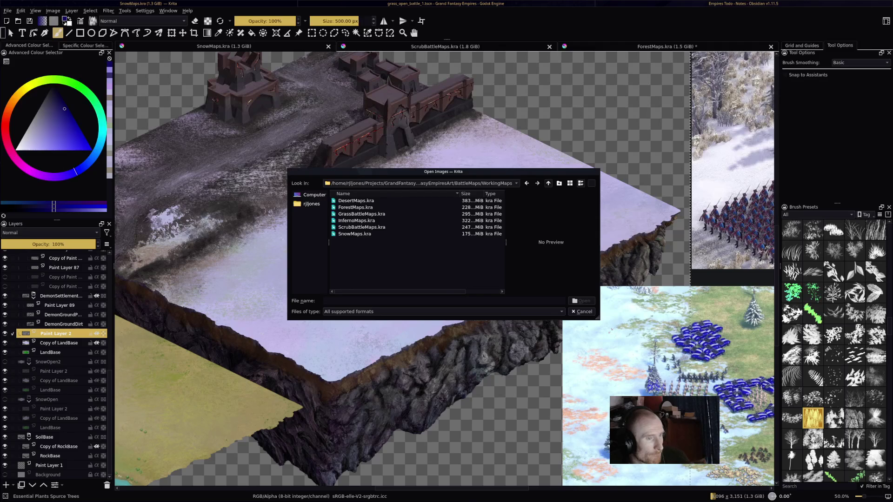
key("alt+Up")
key("alt+Up")
key("Down")
key("Down")
key("Down")
key("Return")
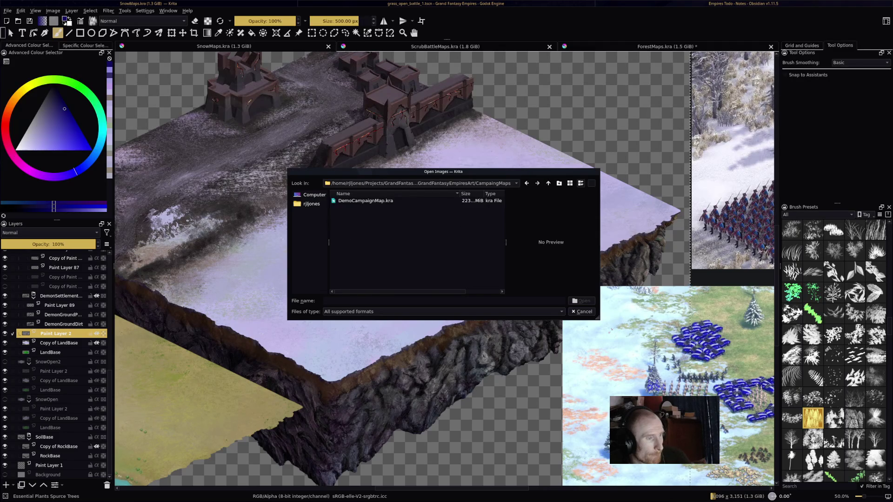
key("Escape")
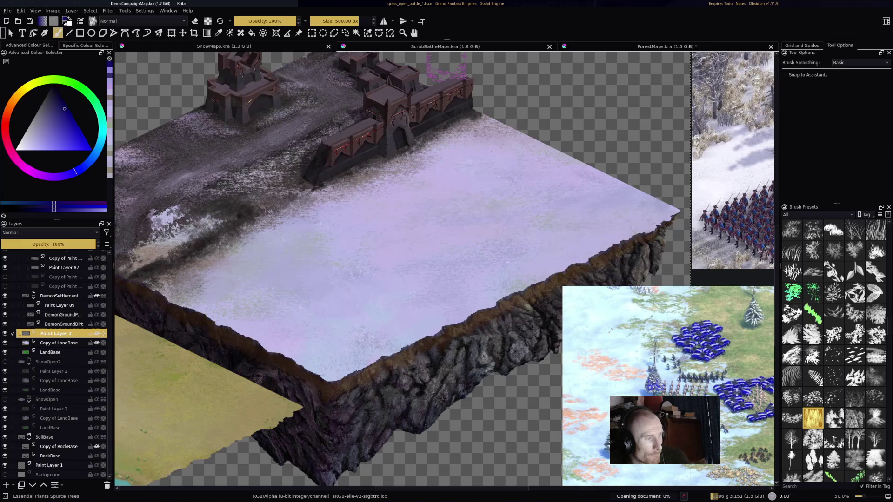
Step: Zoom in, pick a darker colour, add a new paint layer, and test spruce strokes
key("1")
key("ctrl+plus")
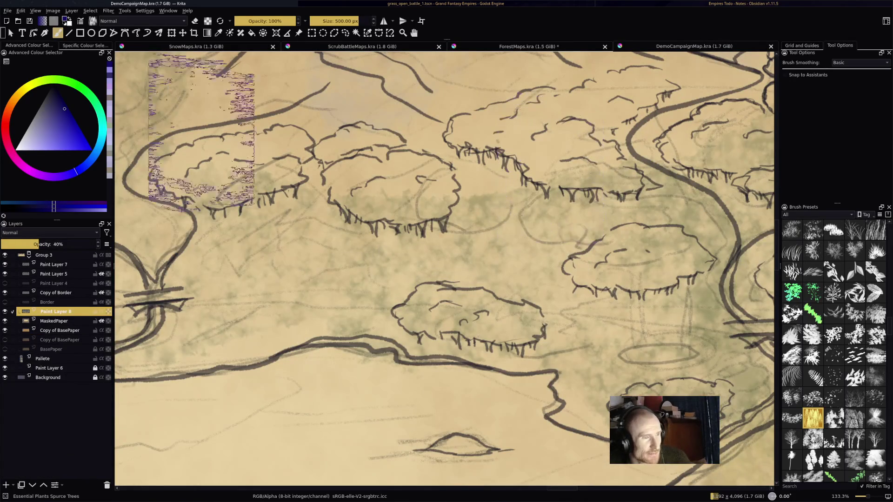
key("k")
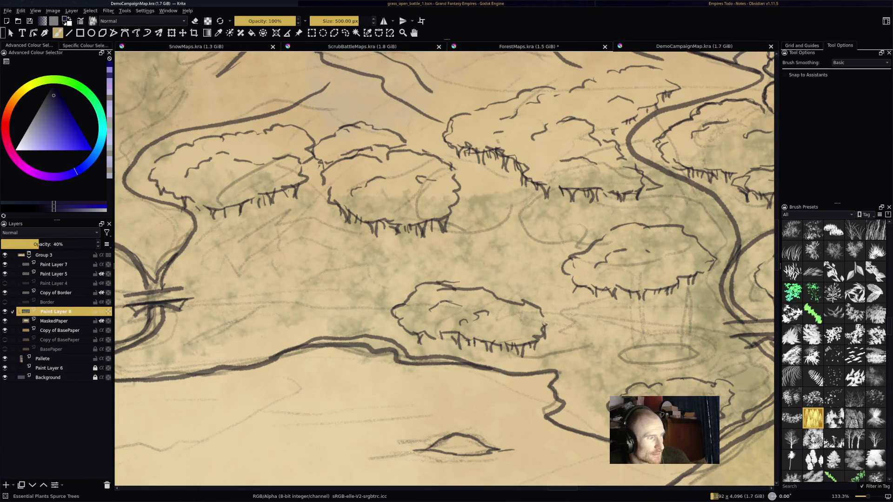
key("Insert")
mouse_move(353, 242)
left_mouse_down()
mouse_move(465, 154)
mouse_move(581, 140)
left_mouse_up()
key("minus")
key("ctrl+z")
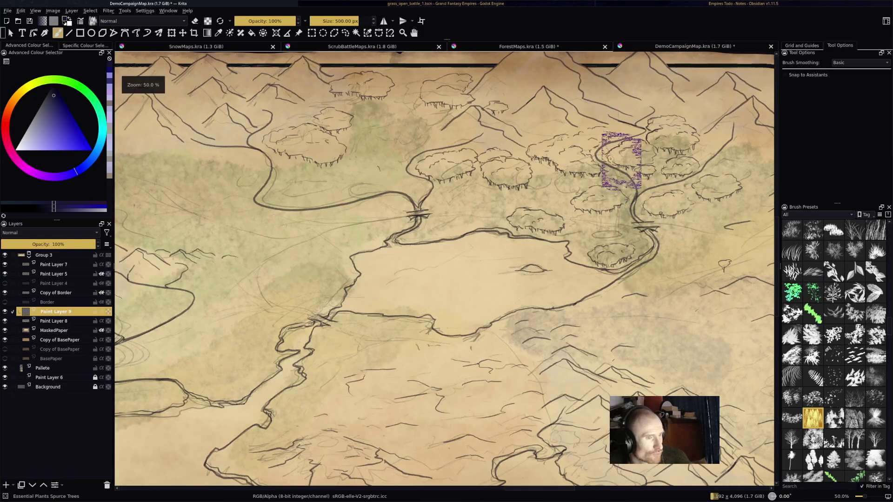
key("1")
mouse_move(363, 186)
left_mouse_down()
mouse_move(479, 186)
mouse_move(472, 216)
mouse_move(405, 170)
mouse_move(372, 160)
mouse_move(336, 177)
mouse_move(405, 207)
left_mouse_up()
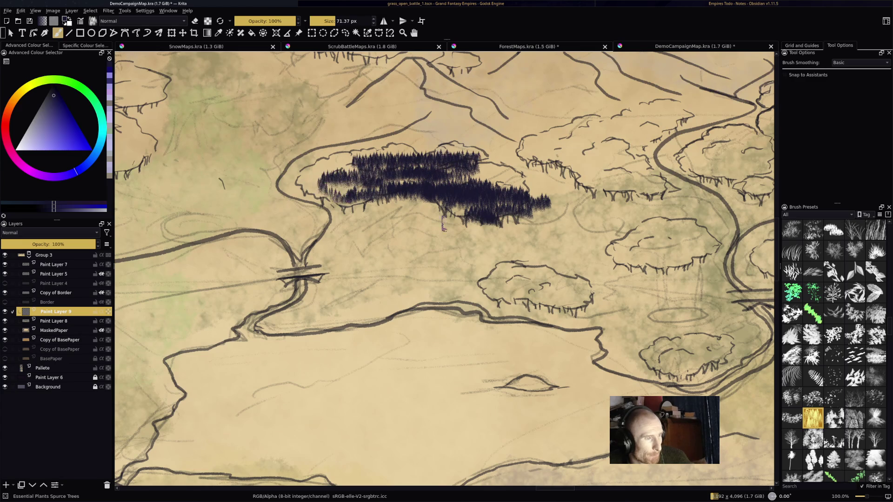
key("ctrl+z")
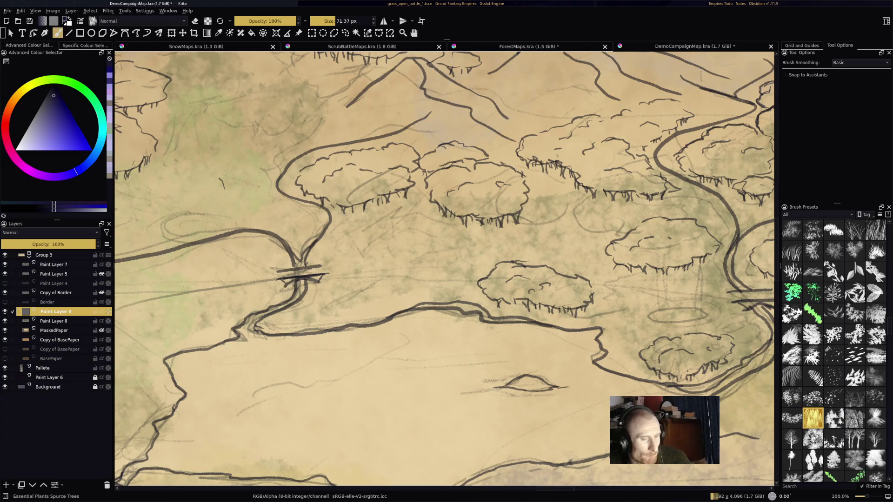
Step: Test the Spruce Trees Snow and Tree Foliage presets on the map, undoing each trial
left_click(855, 418)
mouse_move(442, 111)
left_mouse_down()
mouse_move(433, 233)
mouse_move(614, 181)
mouse_move(525, 125)
left_mouse_up()
key("ctrl+z")
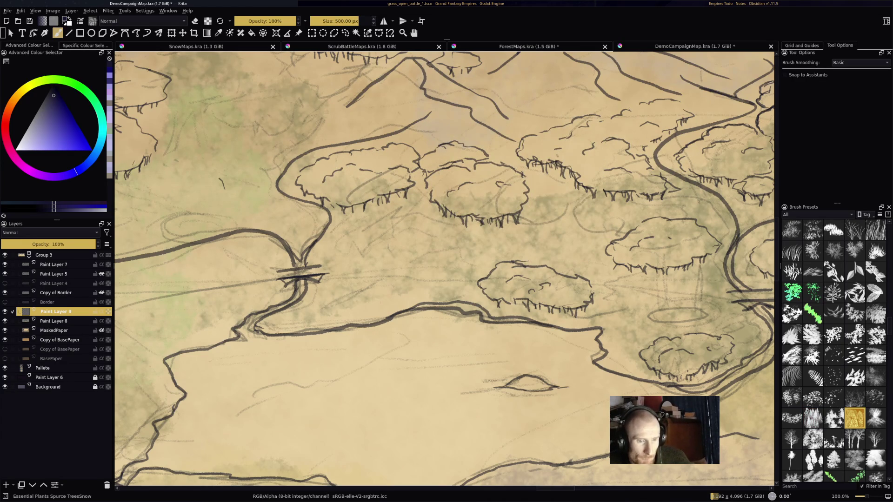
mouse_move(814, 335)
left_click(813, 439)
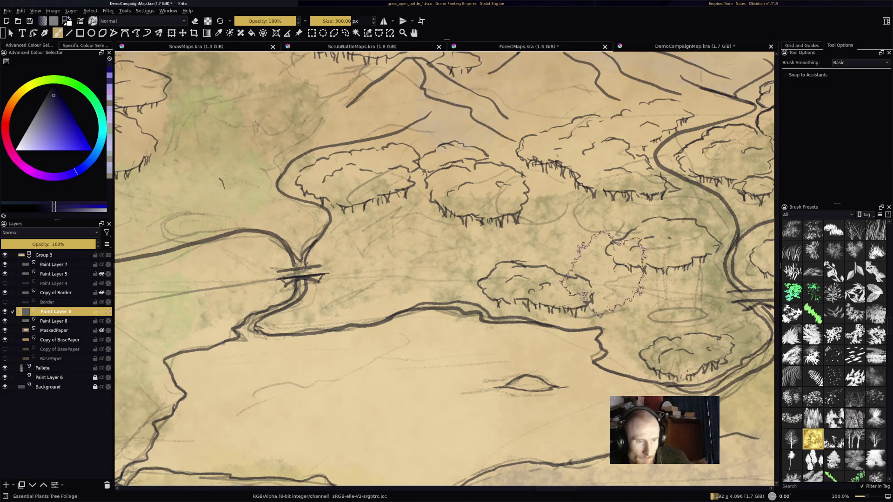
left_click_drag(325, 158, 461, 179)
key("ctrl+z")
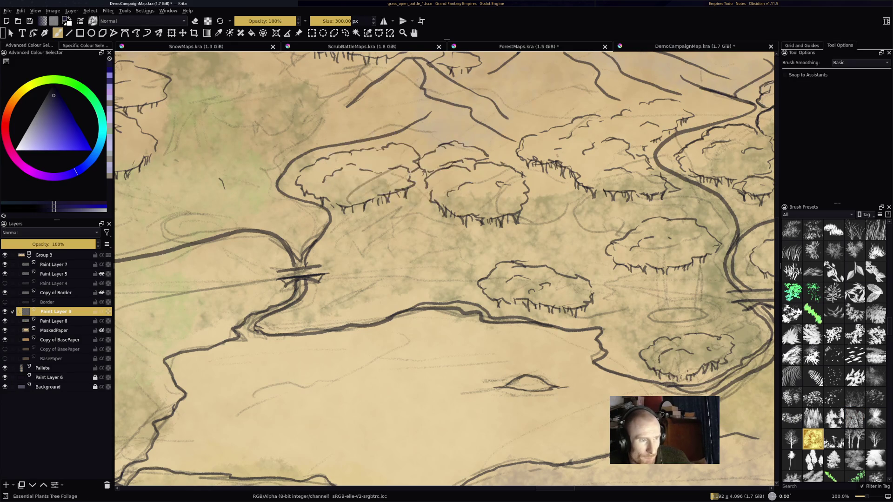
left_click(855, 418)
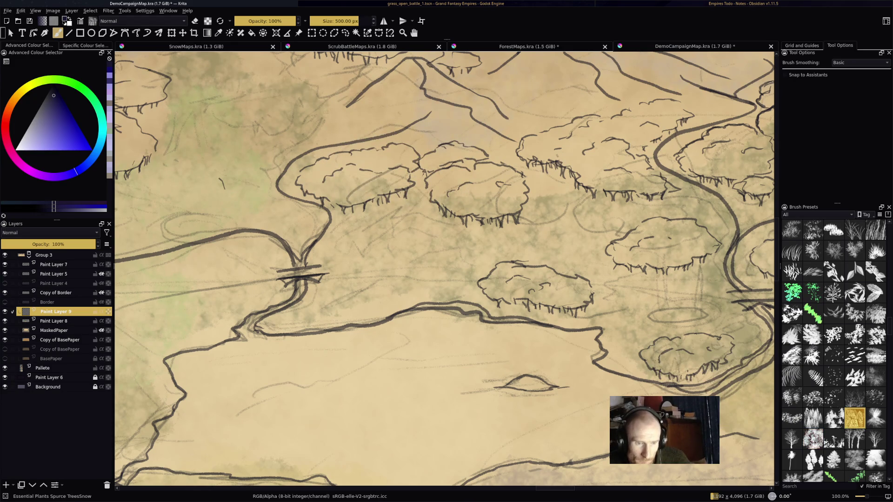
left_click_drag(432, 186, 530, 191)
key("ctrl+z")
Step: Stamp spruce trees over the left tree cluster and a second band further right
scroll(475, 140, "down", 1)
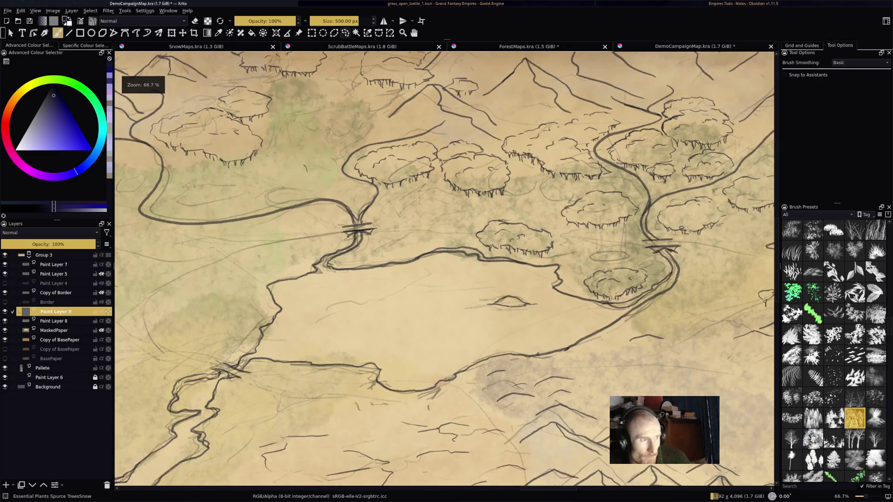
left_click_drag(419, 179, 367, 156)
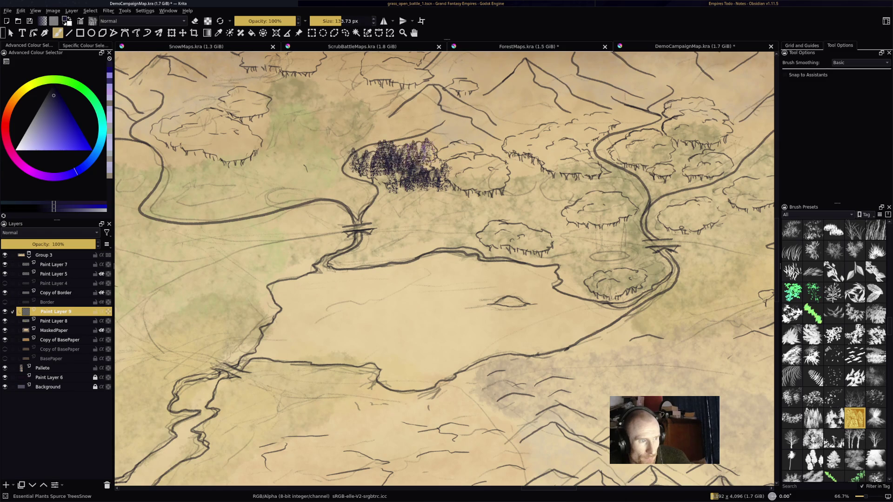
left_click_drag(453, 166, 495, 199)
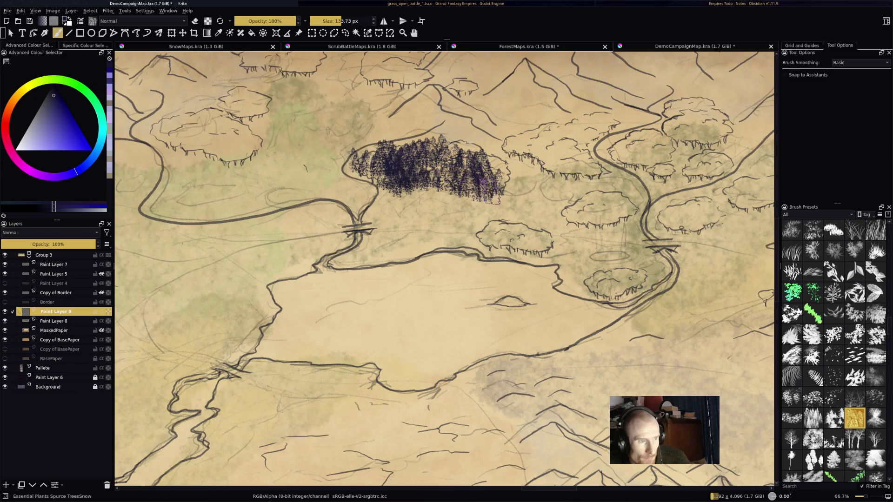
left_click_drag(524, 145, 599, 187)
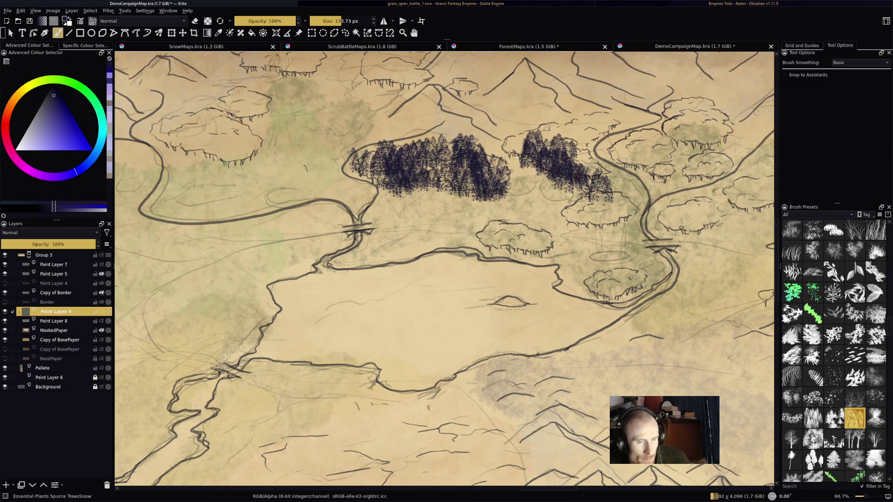
mouse_move(876, 376)
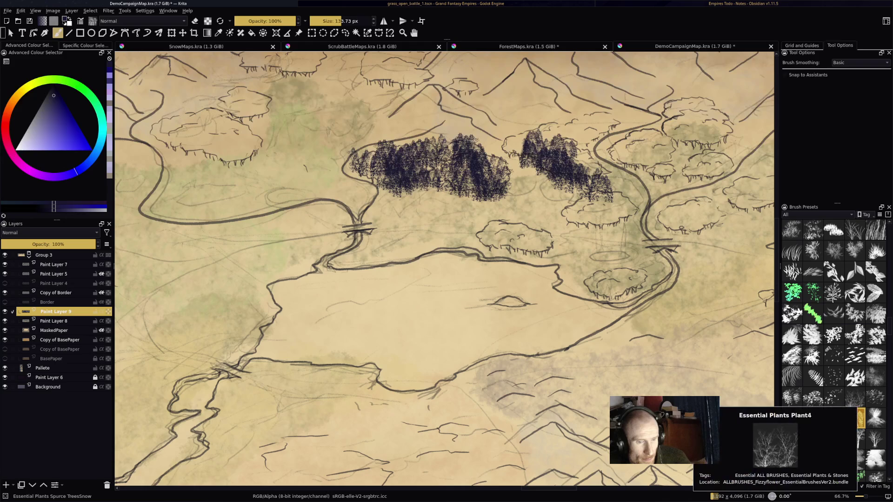
Step: Try the Plant4, Tree2 and Tree5 brushes below the spruce forest, undoing the trial strokes
left_click(855, 398)
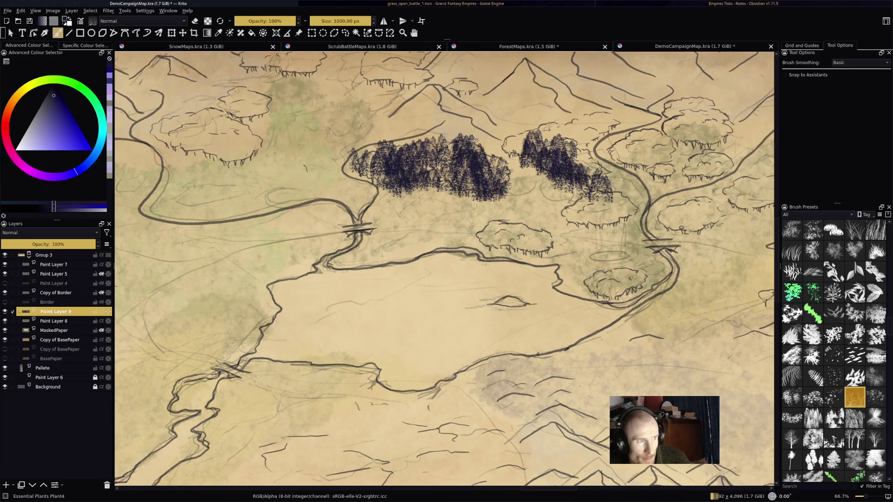
mouse_move(544, 247)
left_mouse_down()
mouse_move(558, 244)
mouse_move(493, 239)
mouse_move(526, 245)
left_mouse_up()
key("ctrl+z")
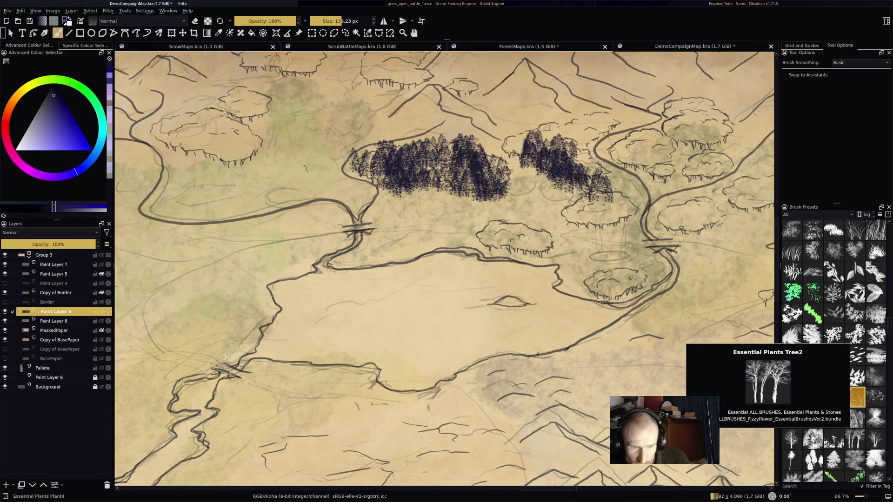
left_click(855, 439)
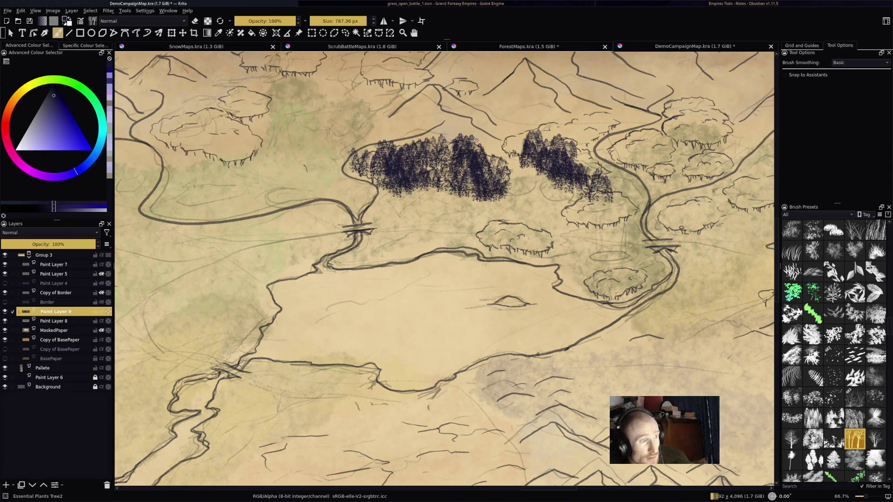
scroll(519, 282, "up", 1)
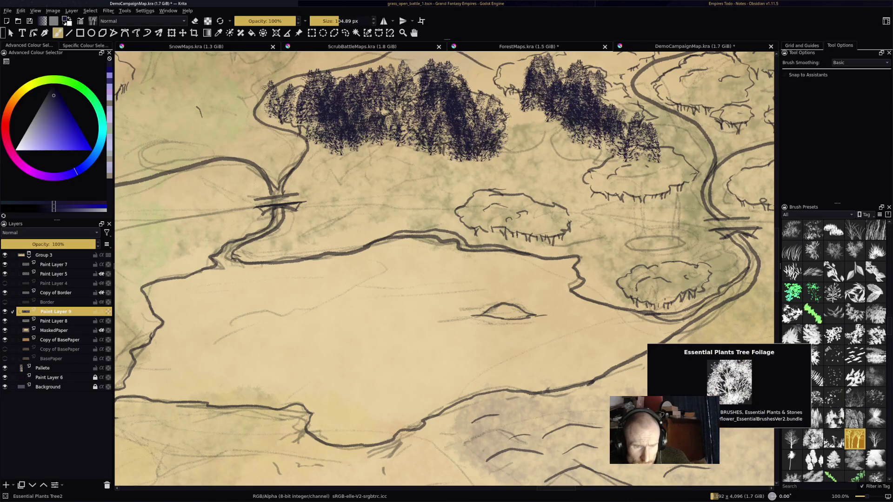
left_click(813, 461)
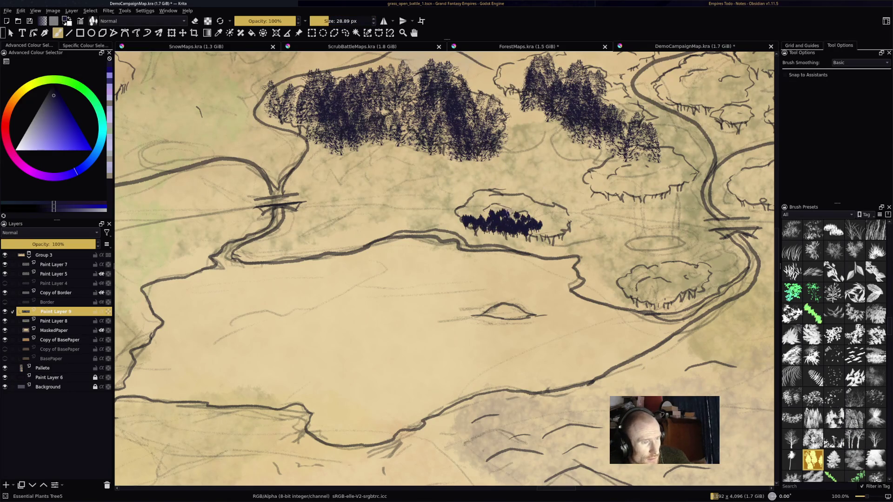
scroll(525, 218, "up", 3)
key("ctrl+z")
mouse_move(498, 210)
left_mouse_down()
mouse_move(429, 179)
mouse_move(454, 223)
mouse_move(591, 200)
left_mouse_up()
key("ctrl+z")
Step: Stamp tall Tree5 clusters over the forest outline and in the upper sketched area
mouse_move(577, 237)
left_mouse_down()
mouse_move(621, 228)
mouse_move(547, 190)
mouse_move(521, 186)
mouse_move(498, 199)
mouse_move(409, 160)
mouse_move(373, 203)
left_mouse_up()
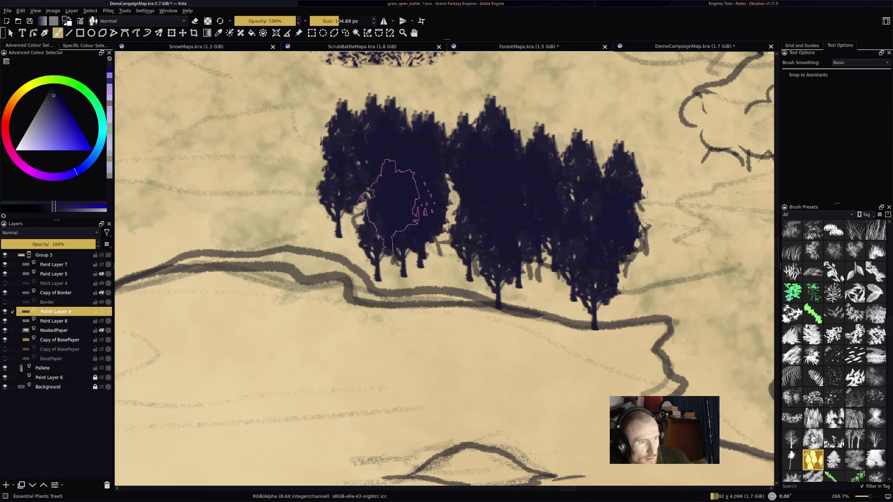
scroll(372, 202, "down", 10)
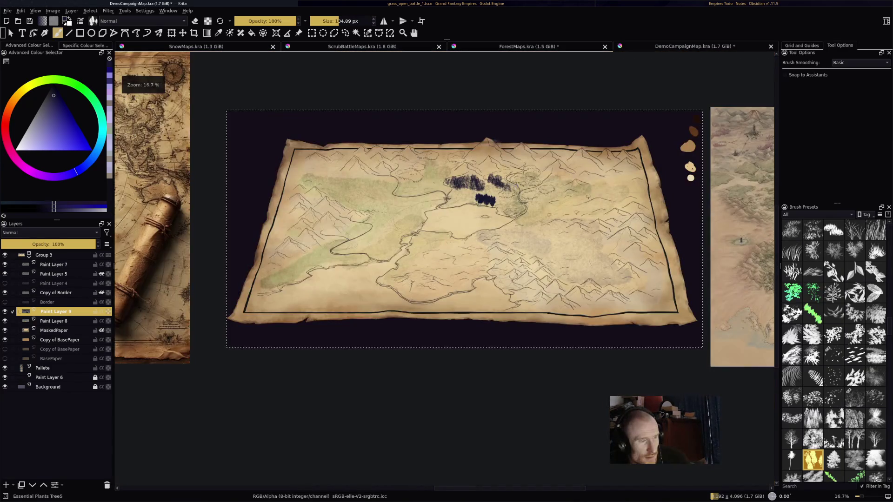
scroll(502, 211, "up", 5)
mouse_move(549, 210)
left_mouse_down()
mouse_move(530, 205)
mouse_move(572, 214)
mouse_move(592, 205)
left_mouse_up()
key("ctrl+z")
mouse_move(527, 186)
left_mouse_down()
mouse_move(535, 196)
mouse_move(595, 195)
mouse_move(549, 223)
mouse_move(538, 209)
left_mouse_up()
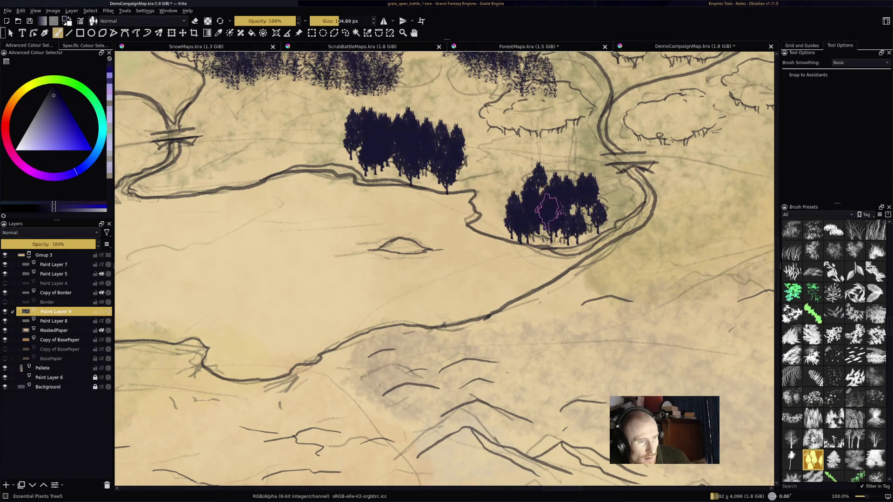
mouse_move(524, 107)
left_mouse_down()
mouse_move(567, 112)
mouse_move(493, 111)
mouse_move(581, 98)
left_mouse_up()
Step: Bring the eastern forests into view and select the TreeCrowns2 brush, undoing a Tree6 cluster
scroll(541, 167, "down", 2)
left_click_drag(641, 155, 560, 206)
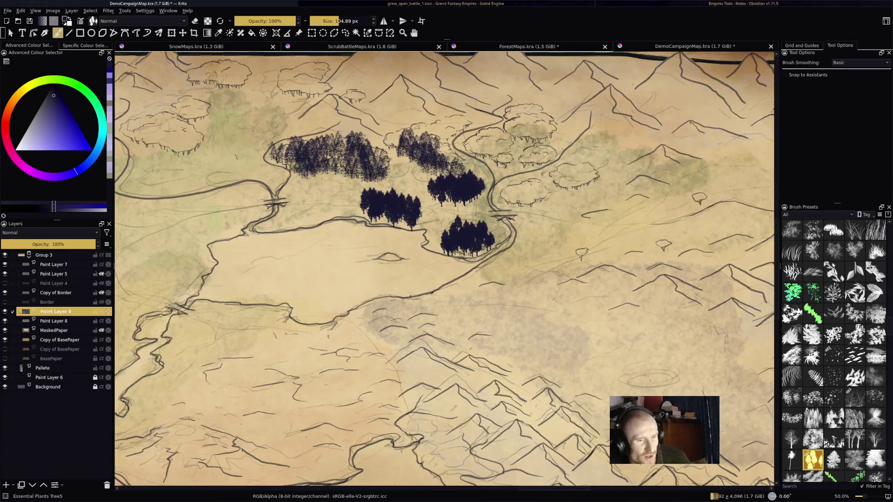
key(".")
scroll(595, 201, "up", 2)
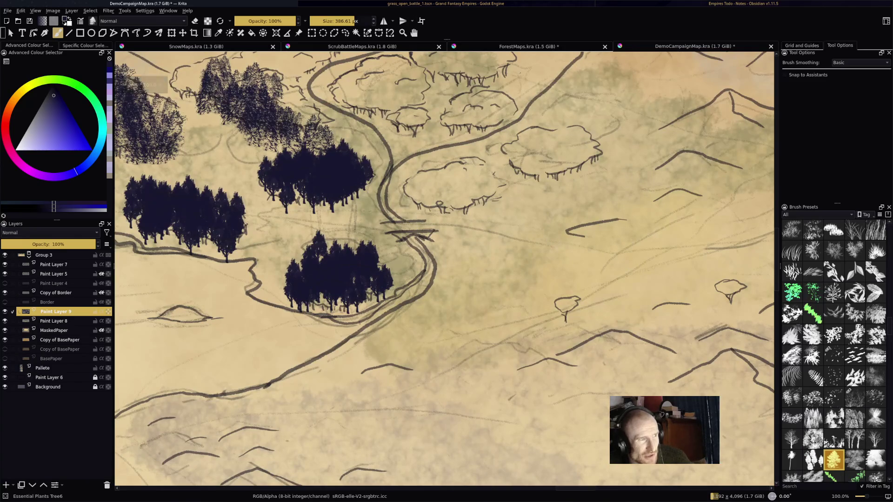
key("ctrl+z")
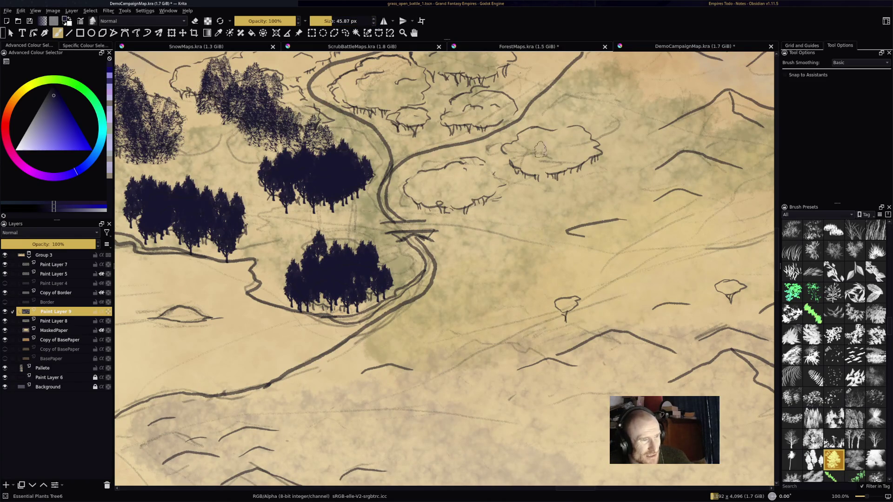
key(".")
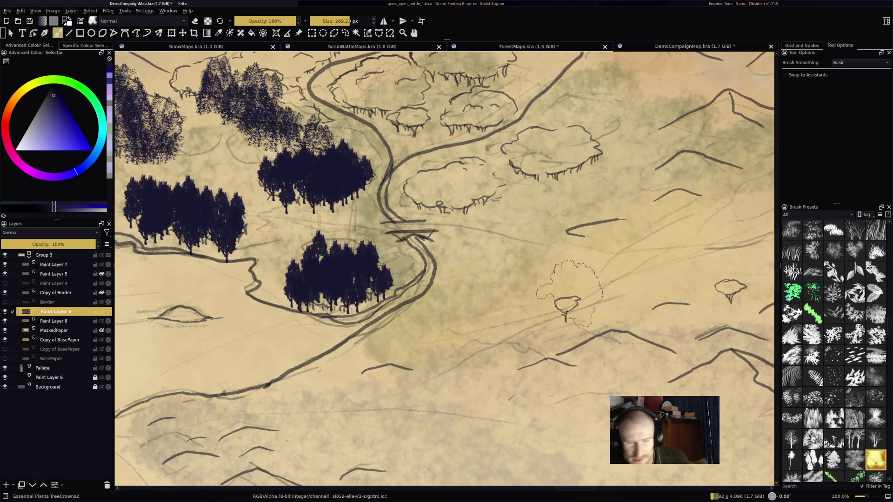
Step: Fill the left and right eastern outlines with dark TreeCrowns2 tree crowns
left_click_drag(457, 170, 444, 177)
key("ctrl+z")
mouse_move(534, 141)
left_mouse_down()
mouse_move(583, 155)
mouse_move(558, 144)
mouse_move(525, 149)
mouse_move(554, 195)
left_mouse_up()
scroll(558, 210, "down", 3)
scroll(574, 212, "up", 1)
mouse_move(492, 172)
left_mouse_down()
mouse_move(517, 149)
mouse_move(558, 159)
mouse_move(525, 177)
left_mouse_up()
mouse_move(418, 148)
left_mouse_down()
mouse_move(428, 140)
mouse_move(426, 153)
mouse_move(521, 93)
mouse_move(512, 81)
mouse_move(558, 145)
left_mouse_up()
scroll(833, 348, "down", 3)
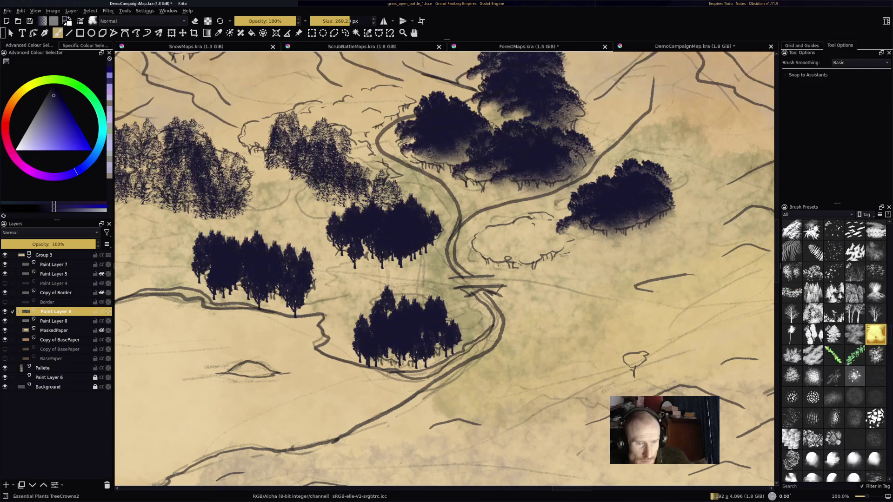
Step: Try TreeLeaves and Treetops2 strokes on the forest outline, then undo them
mouse_move(792, 356)
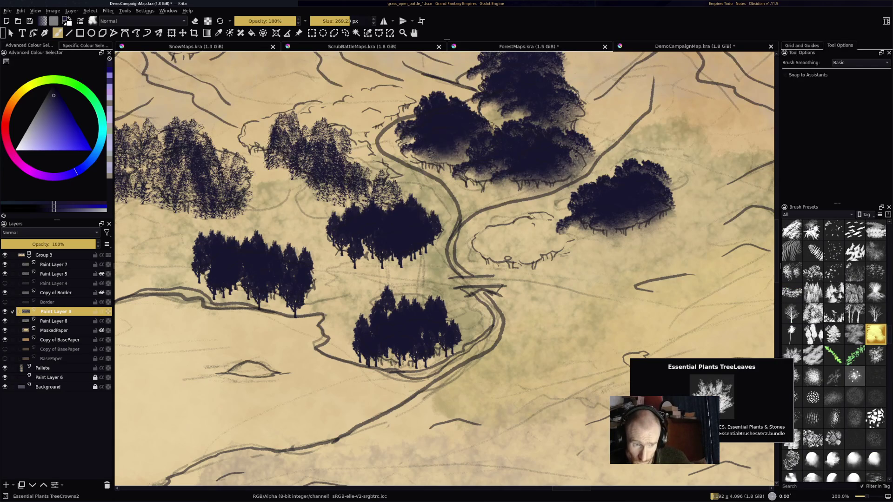
left_click(792, 356)
mouse_move(623, 267)
left_mouse_down()
mouse_move(581, 311)
mouse_move(656, 312)
left_mouse_up()
left_click_drag(605, 279, 665, 321)
left_click_drag(572, 247, 516, 232)
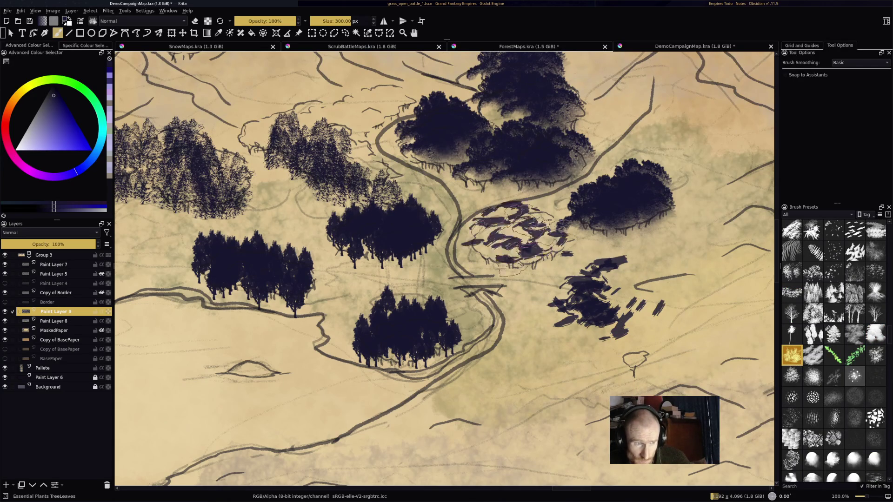
key("ctrl+z")
key("ctrl+z")
key("/")
mouse_move(605, 260)
left_mouse_down()
mouse_move(586, 293)
mouse_move(627, 289)
mouse_move(660, 316)
left_mouse_up()
key("ctrl+z")
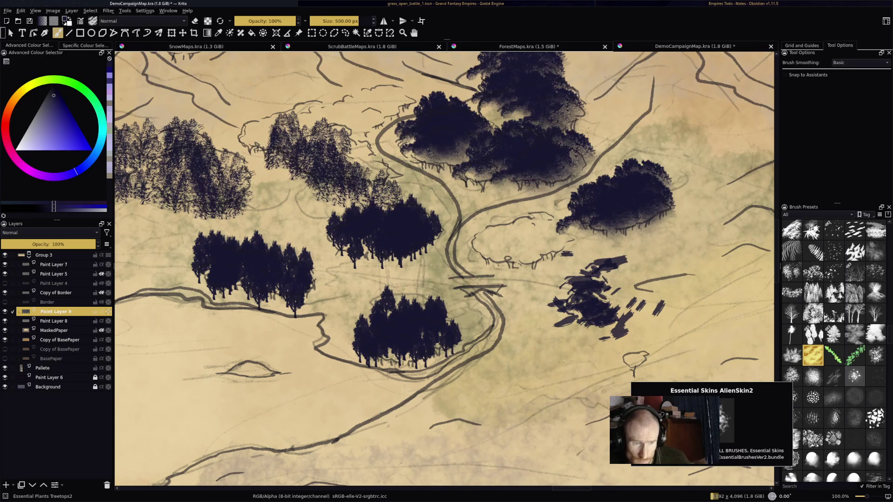
Step: Load the Plant2 tree stamp, zoom out to 25% to view the whole map, then move to ForestMaps
scroll(833, 354, "up", 3)
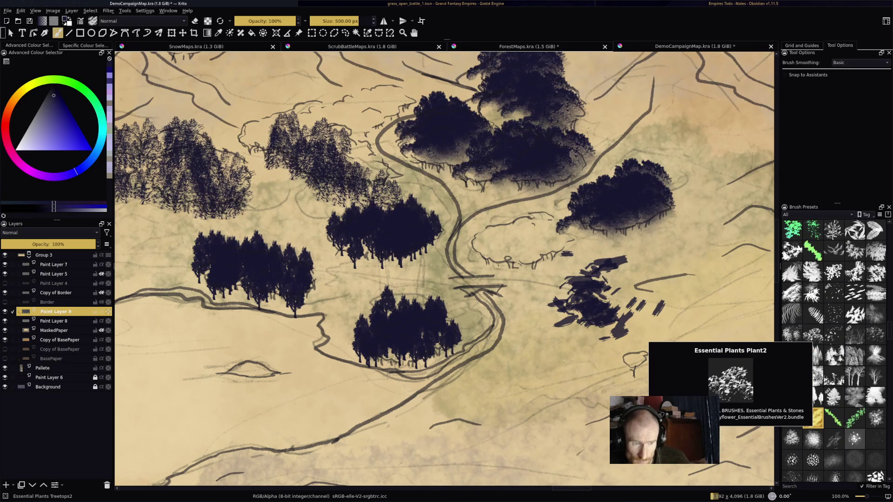
left_click(813, 334)
scroll(674, 353, "down", 4)
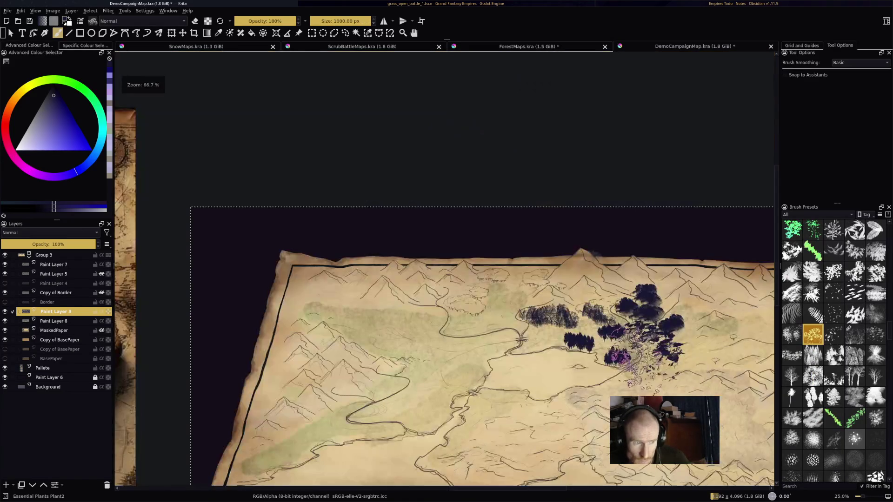
left_click_drag(679, 355, 458, 293)
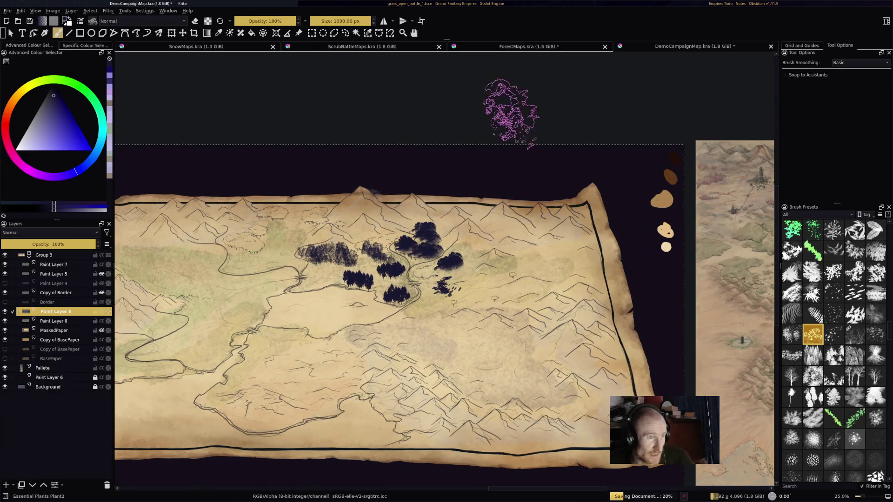
key("ctrl+Tab")
Step: Cycle past ForestMaps and ScrubBattleMaps to the SnowMaps document, zoomed to 200%
scroll(447, 270, "up", 2)
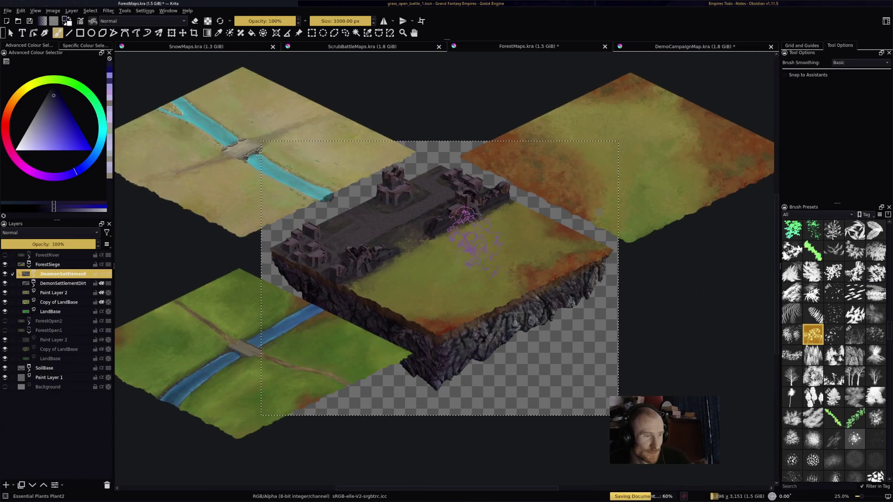
scroll(446, 270, "down", 2)
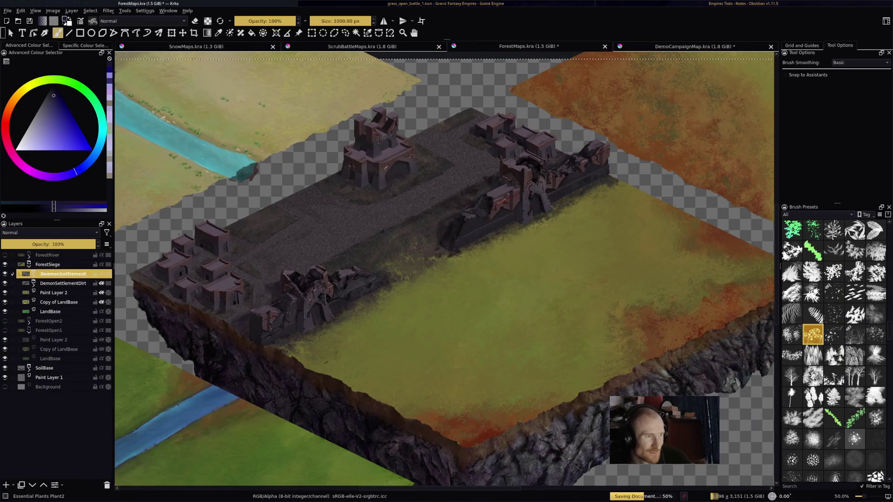
key("ctrl+Tab")
key("ctrl+Tab")
scroll(446, 270, "up", 3)
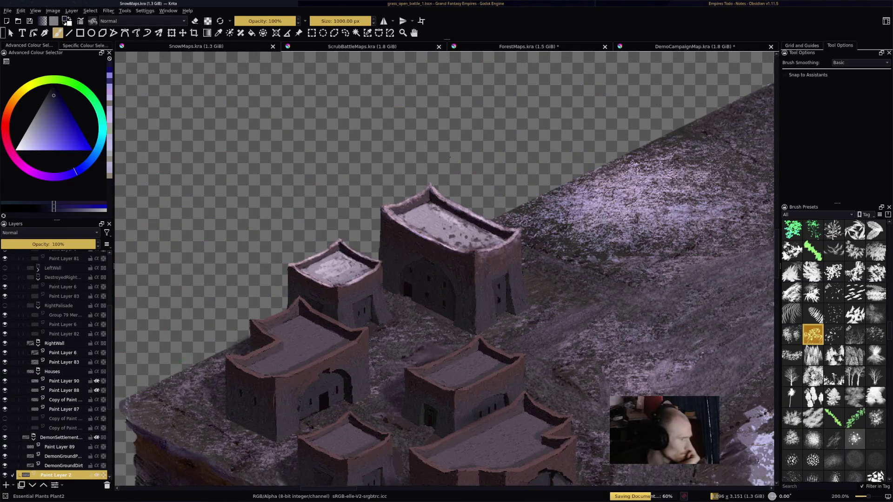
Step: Rename the Addition-mode layer above the houses to 'Snow' and filter brush presets by the Isometric tag
double_click(64, 381)
key("Return")
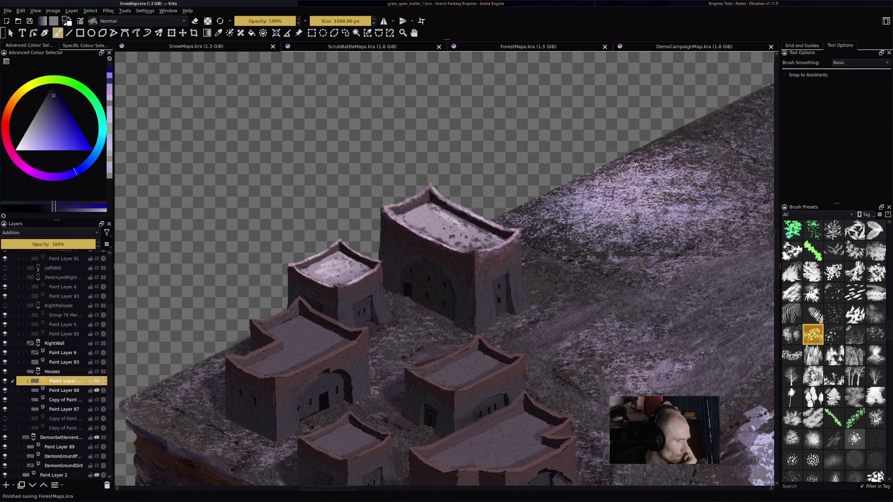
left_click(5, 381)
left_click(4, 380)
left_click(5, 381)
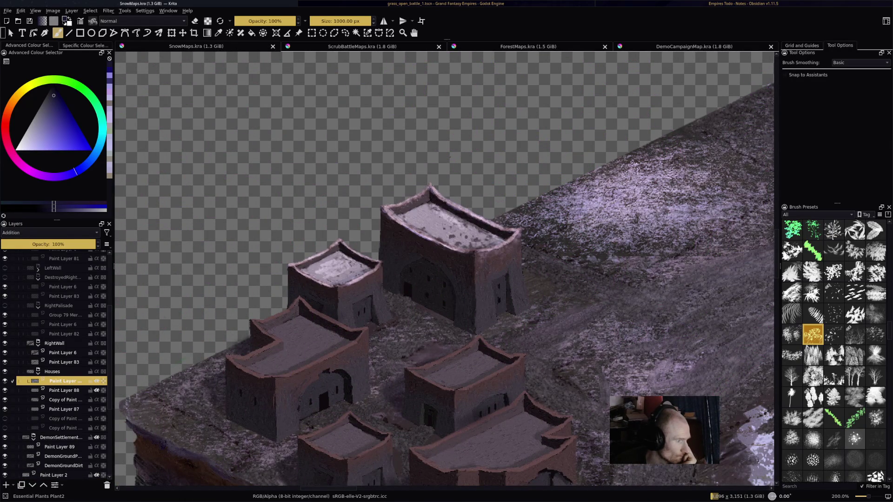
key("F2")
type("Snow")
key("Return")
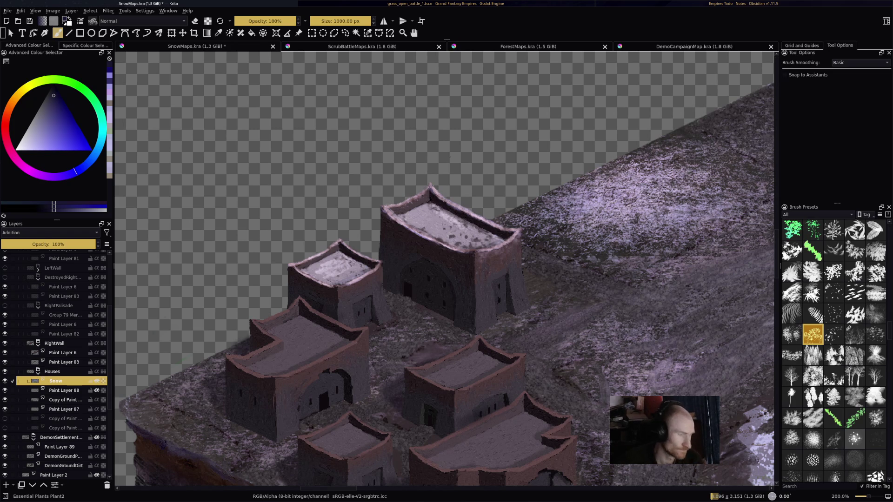
left_click(817, 215)
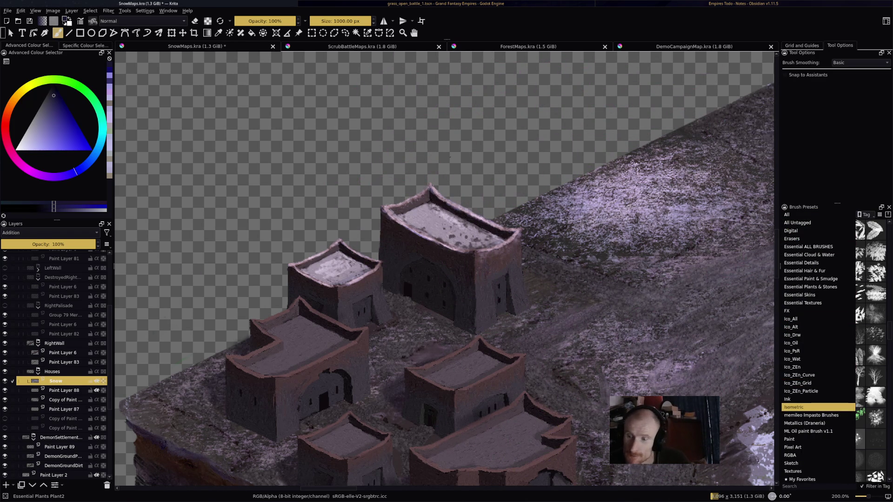
left_click(796, 407)
Step: Deselect all over the snowy ground and switch to the Drychalk brush at 53% opacity, 6.02 px
left_click_drag(429, 259, 331, 270)
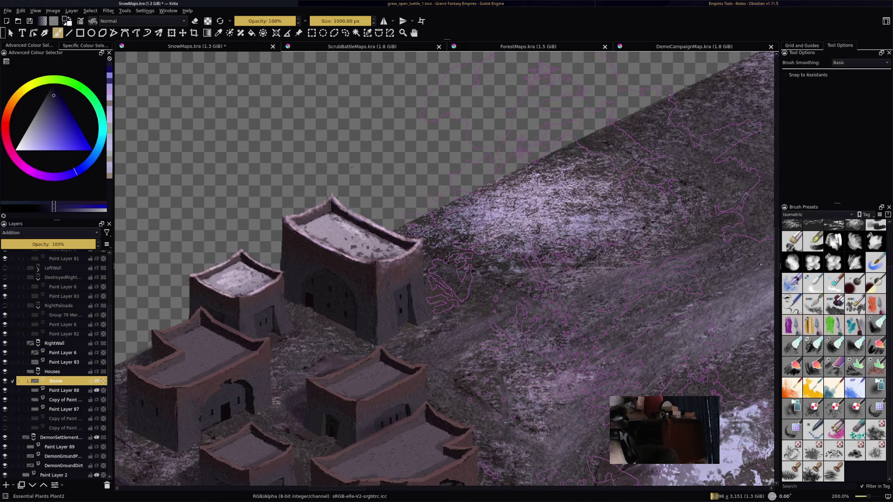
key("ctrl+shift+a")
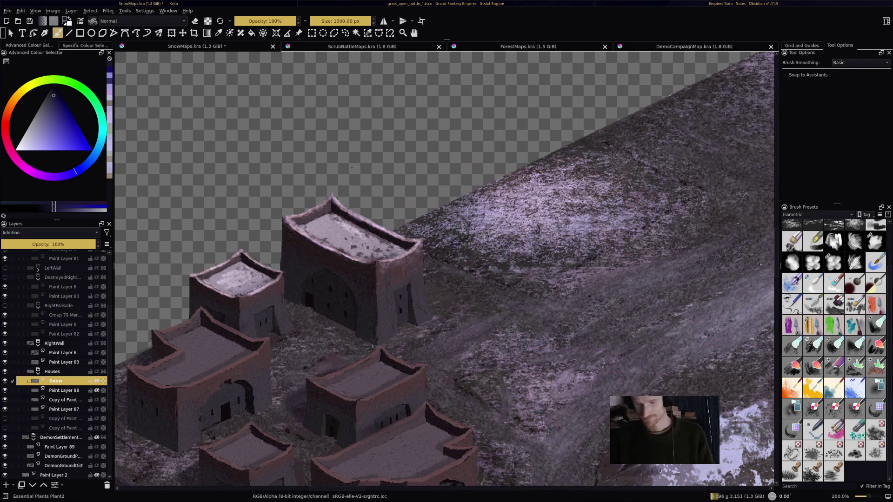
mouse_move(419, 279)
left_mouse_down()
mouse_move(488, 251)
mouse_move(504, 207)
left_mouse_up()
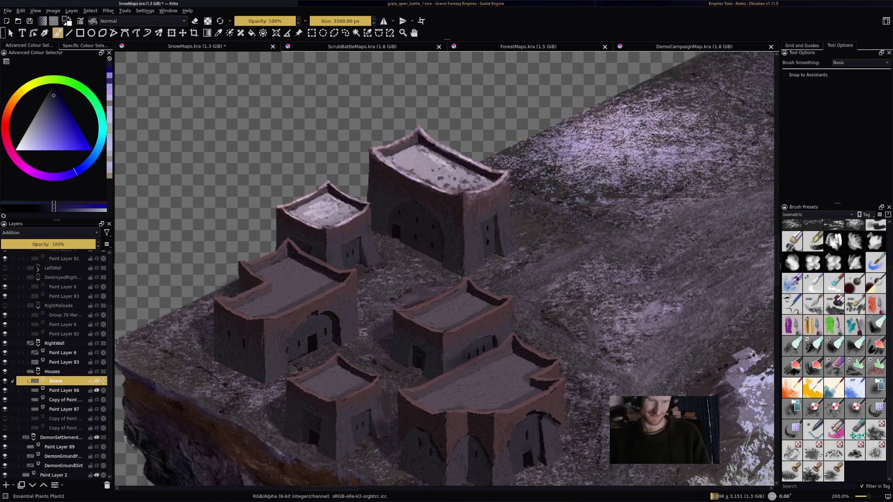
key("slash")
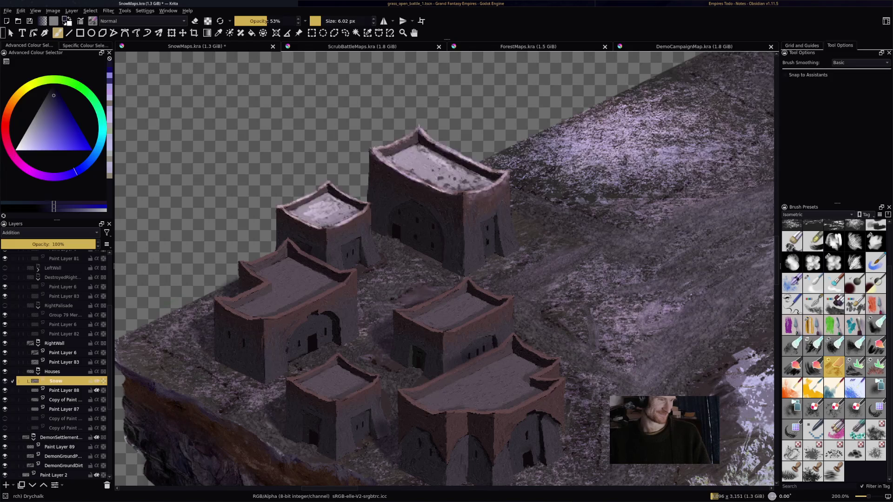
scroll(115, 300, "up", 1)
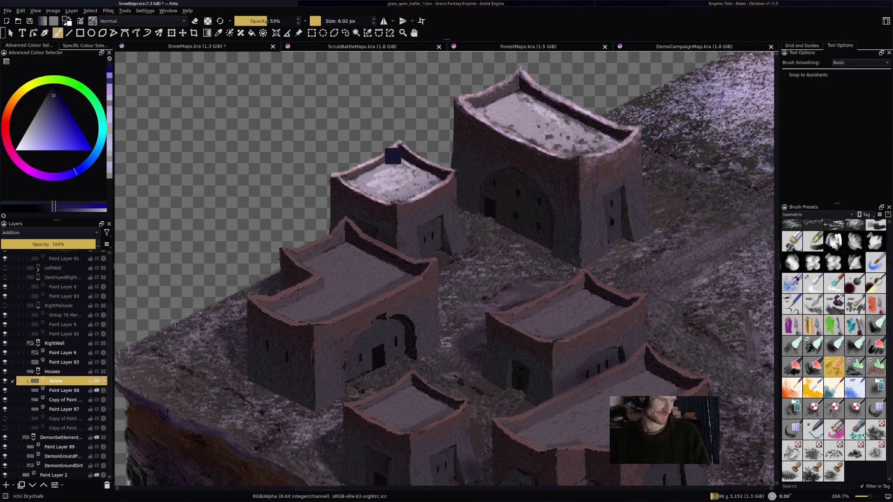
Step: Pick a pale lavender and paint Drychalk snow along the front-left house's roof edge
left_click(40, 141)
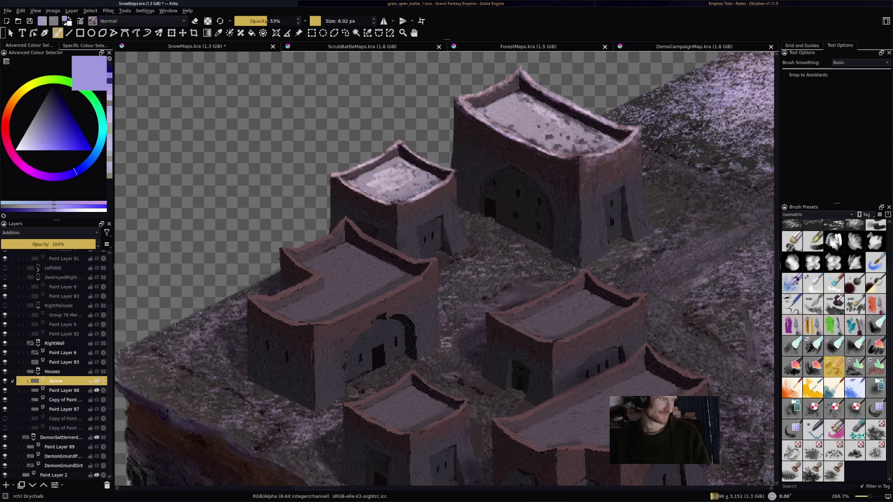
left_click(33, 142)
left_click_drag(372, 233, 475, 240)
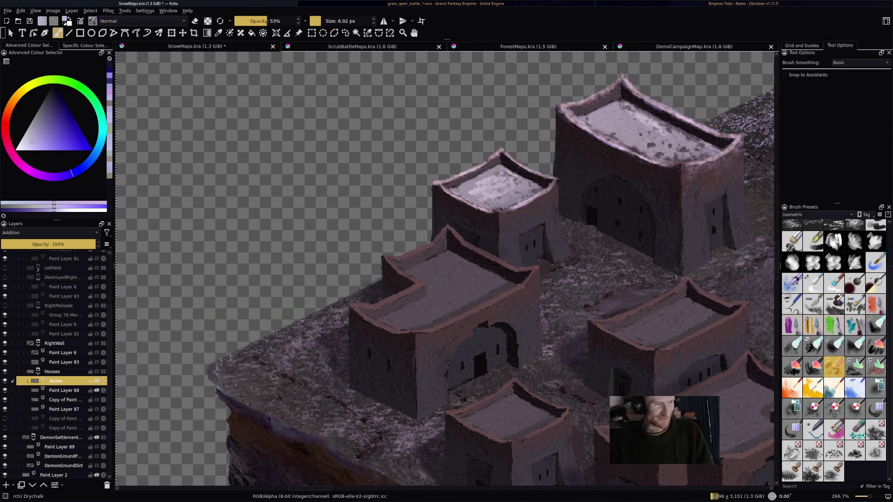
mouse_move(404, 255)
left_mouse_down()
mouse_move(426, 246)
mouse_move(399, 272)
mouse_move(419, 283)
mouse_move(352, 315)
mouse_move(411, 335)
mouse_move(505, 296)
left_mouse_up()
left_click_drag(461, 317, 526, 283)
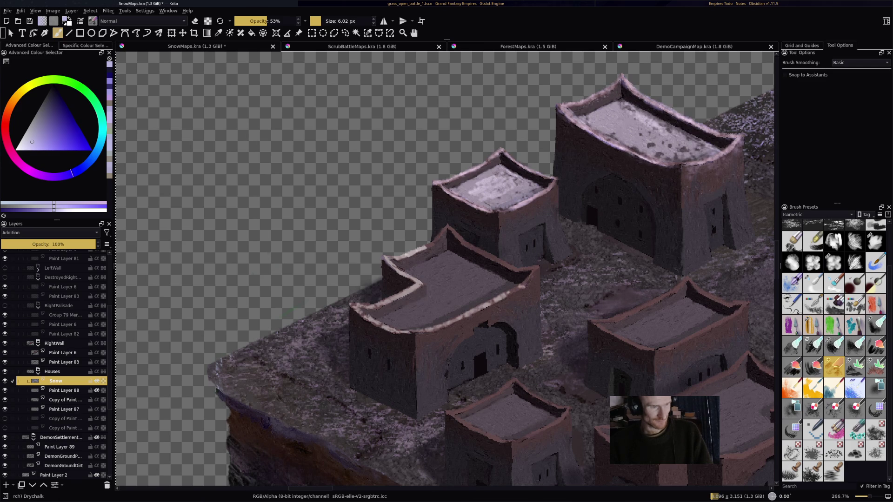
left_click_drag(534, 274, 484, 247)
mouse_move(496, 265)
left_mouse_down()
mouse_move(504, 259)
mouse_move(459, 236)
mouse_move(494, 260)
left_mouse_up()
Step: Add faint snow along the roof edge and a patch on the front roof, enlarging the brush to 13.23 px
key("e")
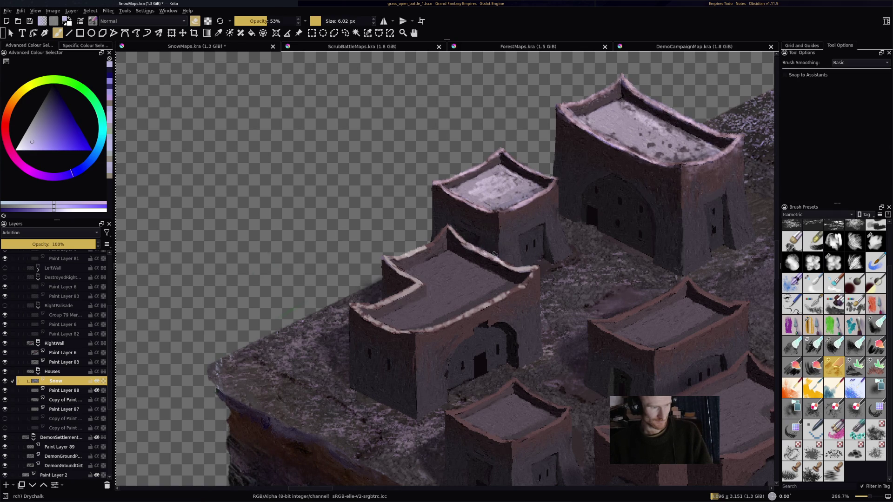
key("e")
mouse_move(496, 260)
left_mouse_down()
mouse_move(514, 268)
mouse_move(481, 252)
left_mouse_up()
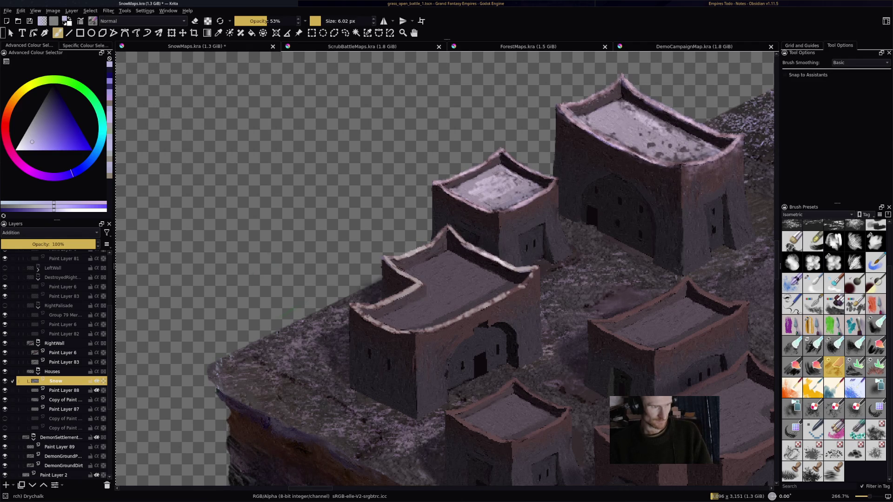
left_click_drag(423, 265, 449, 250)
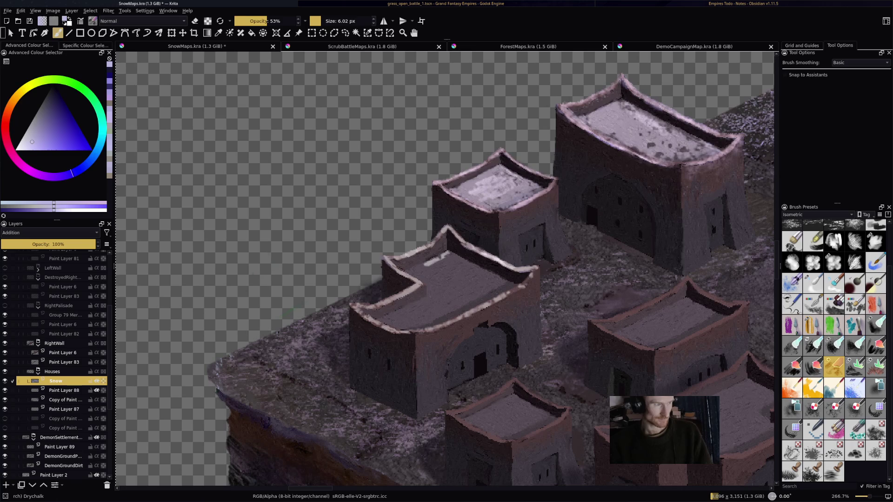
key("bracketright")
key("bracketright")
key("bracketright")
mouse_move(450, 272)
left_mouse_down()
mouse_move(440, 261)
mouse_move(428, 265)
mouse_move(449, 255)
mouse_move(463, 261)
mouse_move(454, 277)
mouse_move(444, 271)
left_mouse_up()
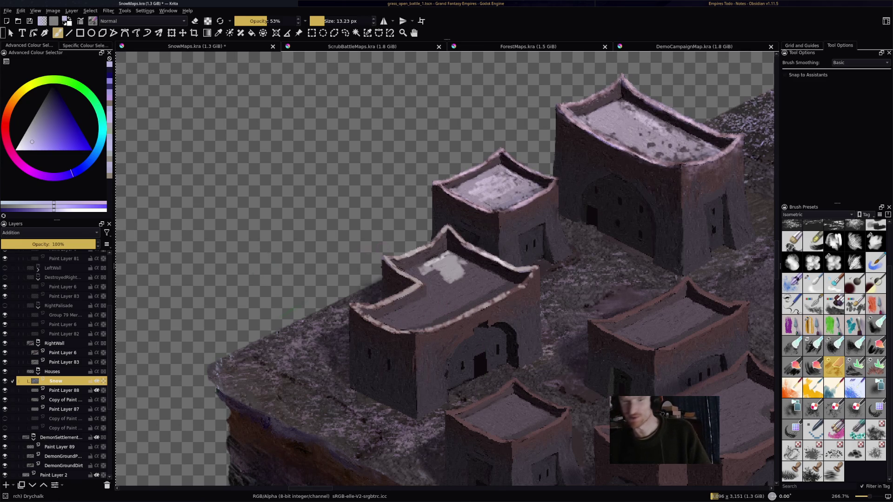
Step: Cover the front-left roof with speckled snow, redoing one bad pass, and save SnowMaps.kra
mouse_move(463, 280)
left_mouse_down()
mouse_move(412, 275)
mouse_move(477, 268)
mouse_move(465, 267)
mouse_move(510, 281)
mouse_move(460, 298)
mouse_move(465, 274)
mouse_move(469, 290)
left_mouse_up()
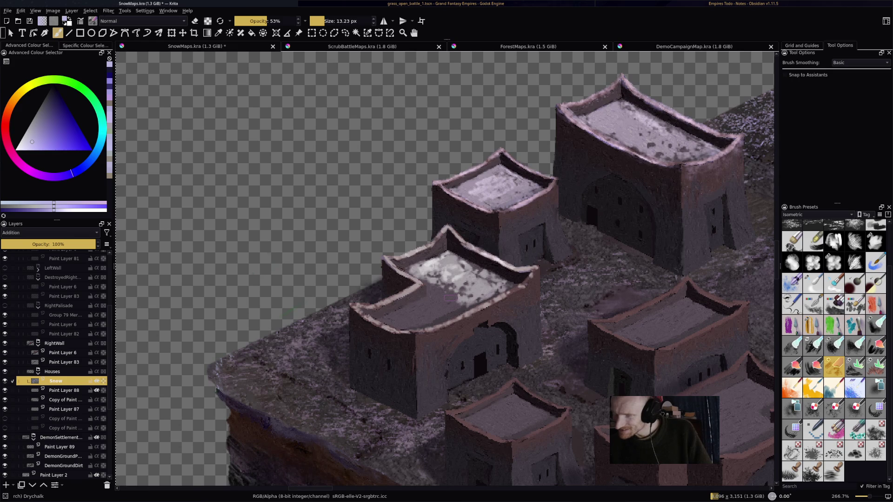
mouse_move(420, 274)
left_mouse_down()
mouse_move(458, 300)
mouse_move(435, 319)
mouse_move(447, 321)
left_mouse_up()
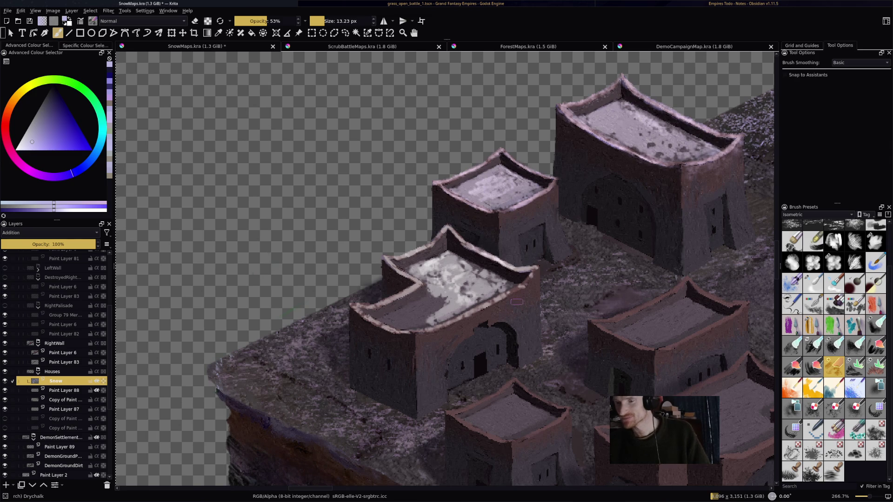
mouse_move(421, 307)
left_mouse_down()
mouse_move(484, 293)
mouse_move(439, 319)
left_mouse_up()
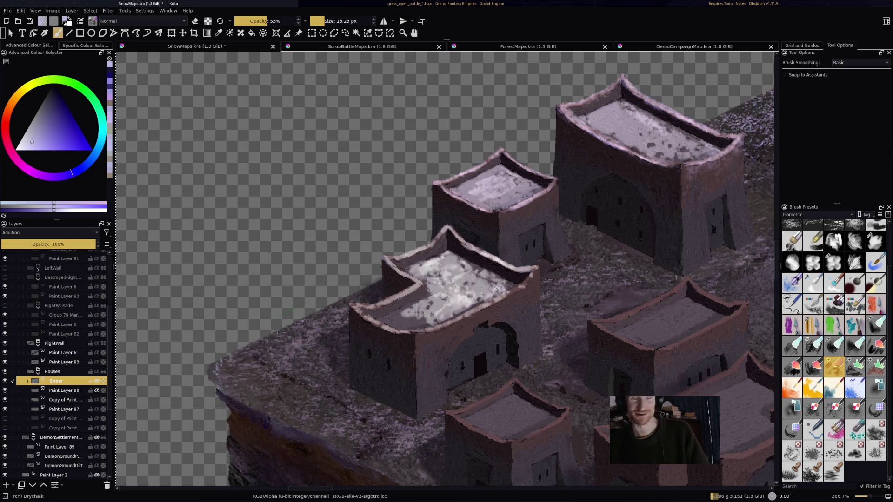
key("ctrl+z")
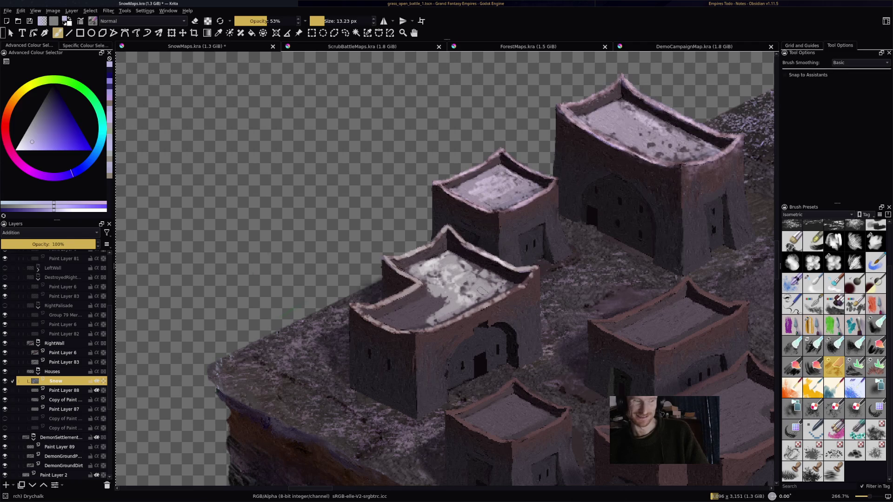
mouse_move(473, 300)
left_mouse_down()
mouse_move(421, 321)
mouse_move(410, 319)
mouse_move(427, 307)
mouse_move(400, 316)
mouse_move(454, 298)
mouse_move(390, 320)
mouse_move(418, 325)
mouse_move(451, 295)
mouse_move(464, 299)
left_mouse_up()
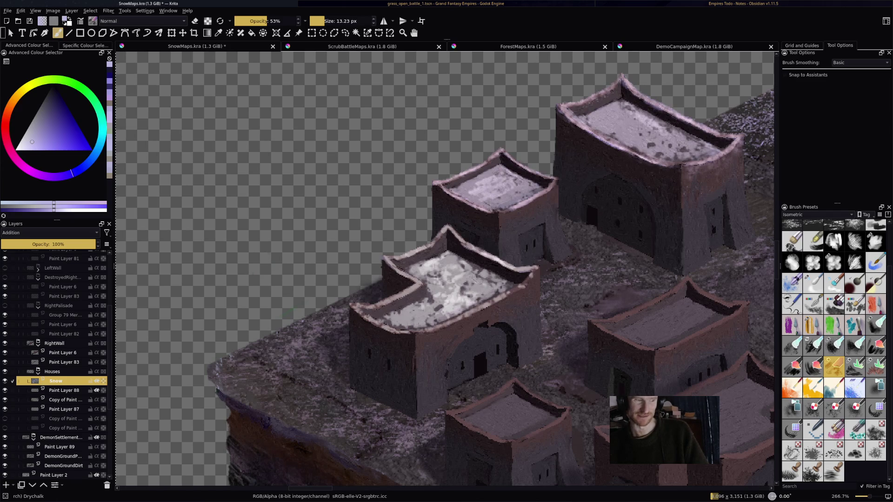
key("ctrl+s")
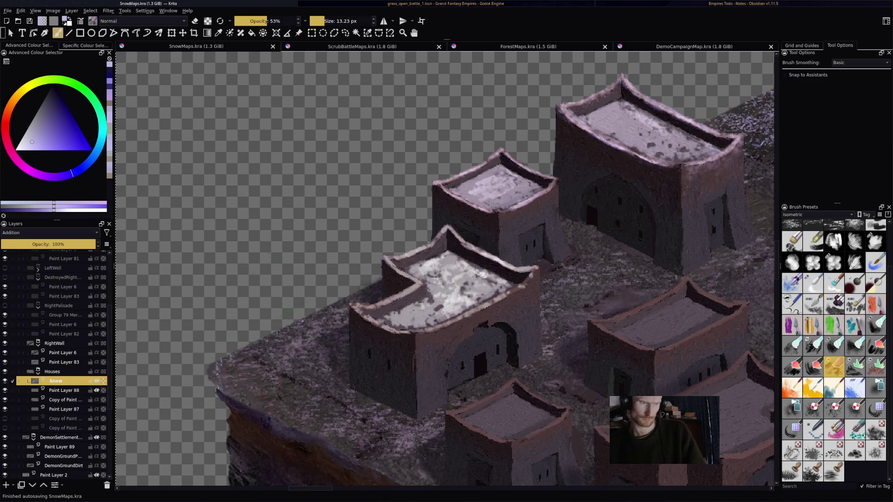
Step: Dust snow onto the middle-right house's roof and its left rim, shrinking the brush to 6.28 px
mouse_move(675, 315)
left_mouse_down()
mouse_move(649, 325)
mouse_move(695, 302)
mouse_move(687, 328)
mouse_move(704, 320)
mouse_move(664, 345)
mouse_move(623, 337)
mouse_move(700, 314)
left_mouse_up()
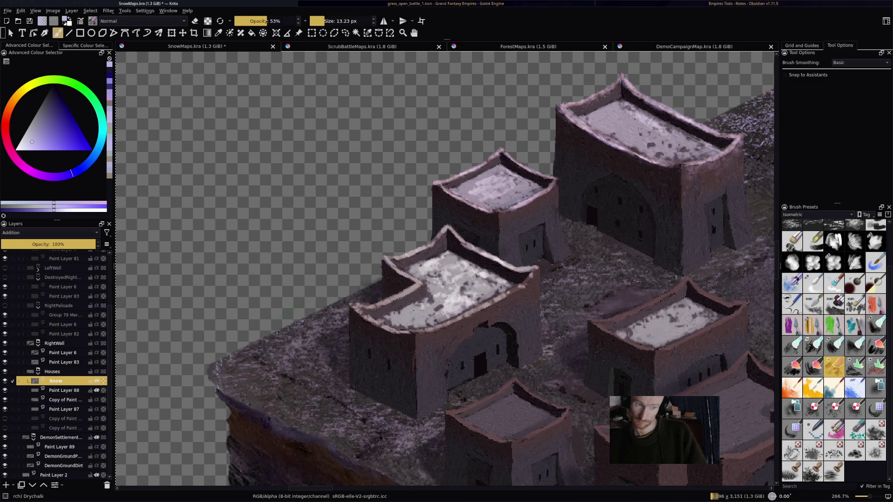
left_click_drag(644, 302, 629, 307)
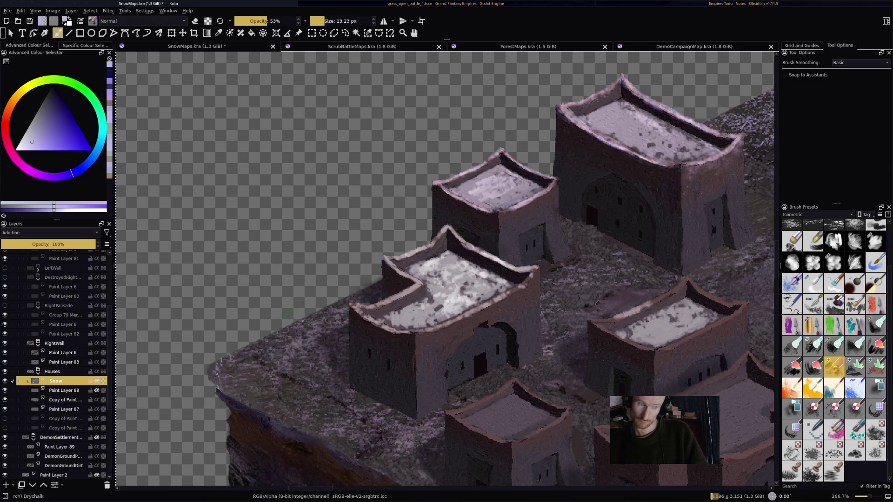
key("bracketleft")
key("bracketleft")
key("bracketleft")
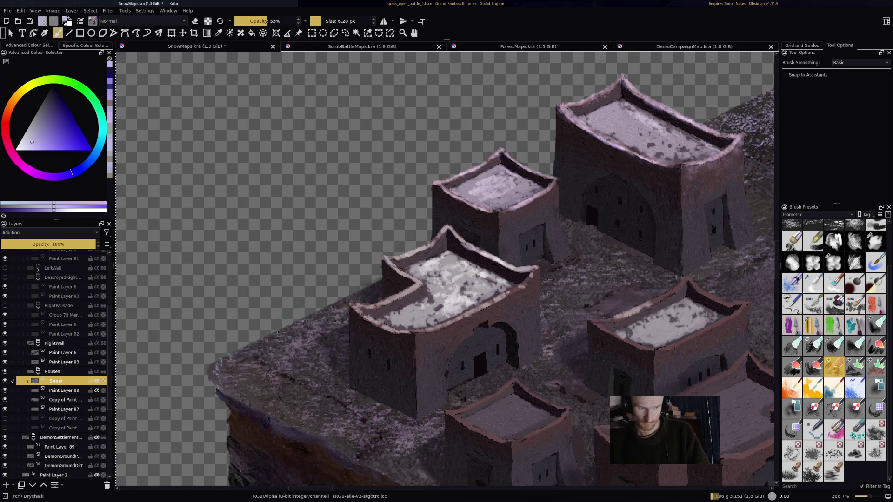